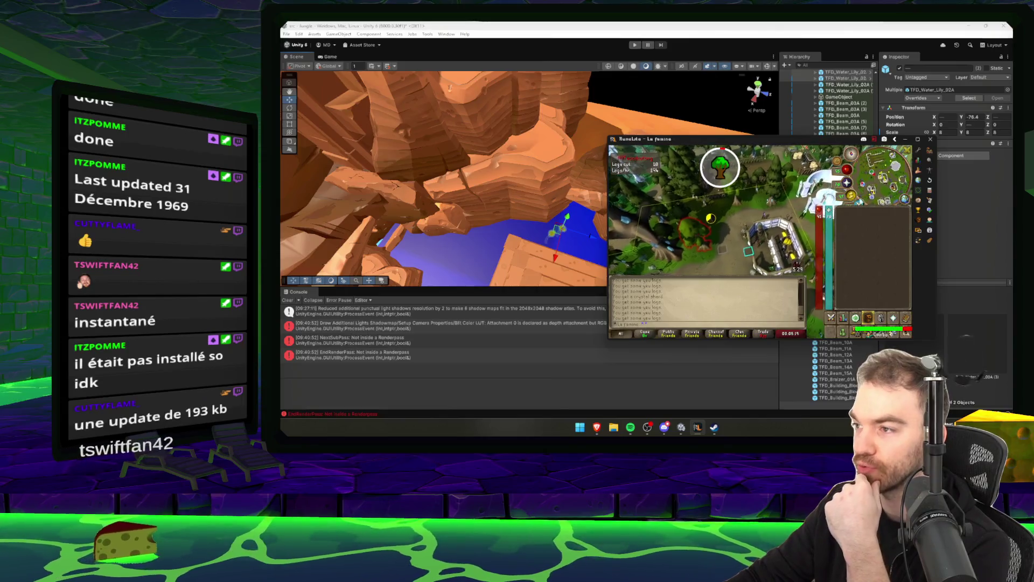
Frame the lily pads on the canyon river and move one further along the river.
{"action": "left_click", "coordinate": [528, 171]}
{"action": "mouse_move", "coordinate": [528, 171]}
{"action": "left_mouse_down"}
{"action": "mouse_move", "coordinate": [570, 197]}
{"action": "mouse_move", "coordinate": [429, 204]}
{"action": "mouse_move", "coordinate": [414, 223]}
{"action": "left_mouse_up"}
{"action": "key", "text": "f"}
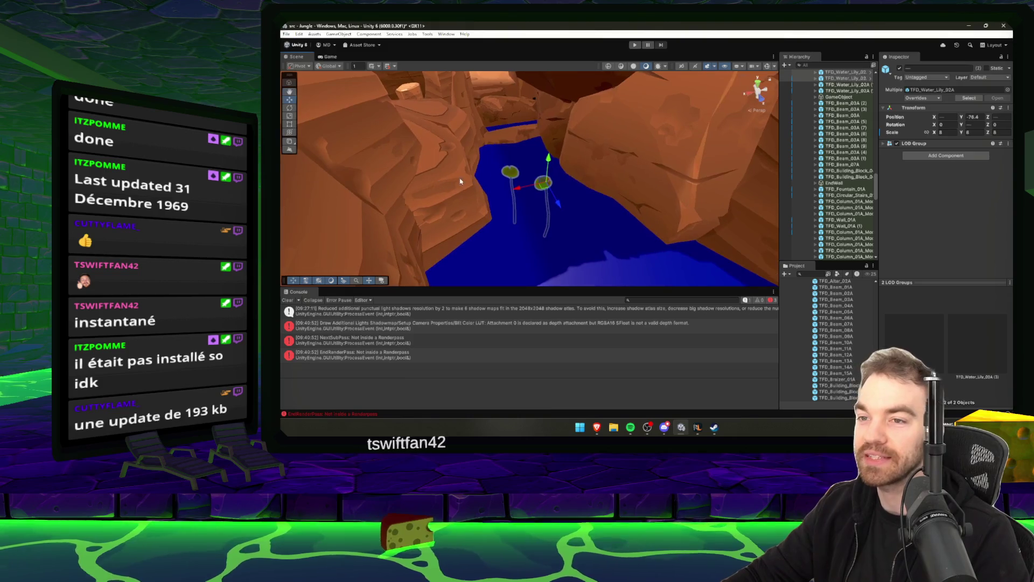
{"action": "left_click", "coordinate": [509, 174]}
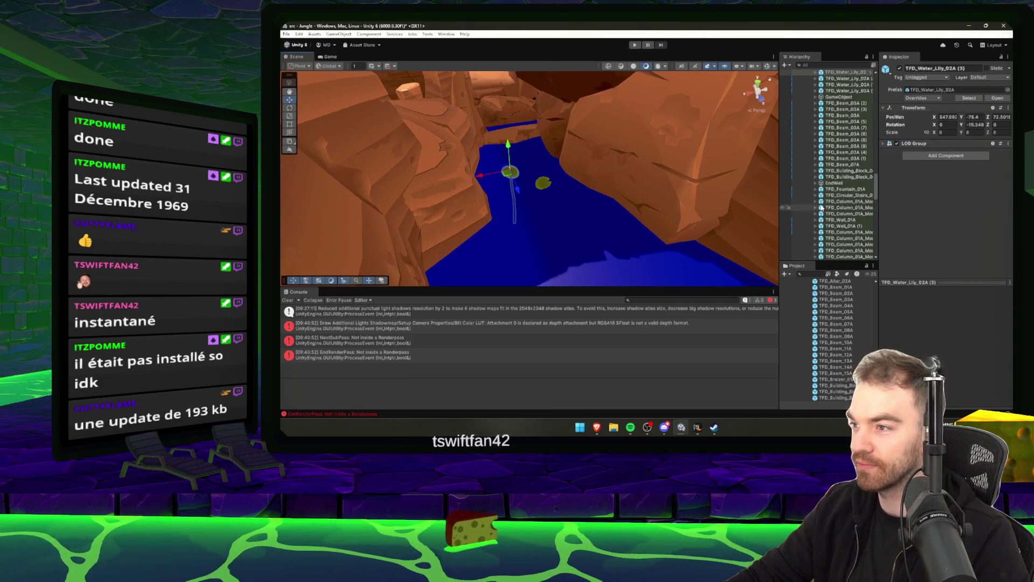
{"action": "scroll", "coordinate": [680, 171], "scroll_direction": "down", "scroll_amount": 5}
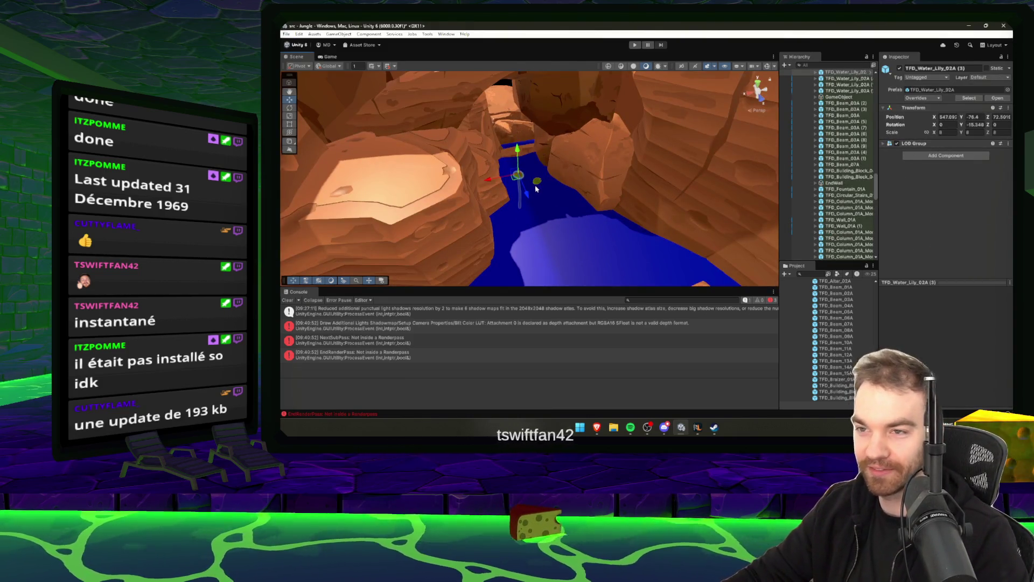
{"action": "left_click", "coordinate": [538, 184]}
{"action": "mouse_move", "coordinate": [540, 194]}
{"action": "left_mouse_down"}
{"action": "mouse_move", "coordinate": [541, 205]}
{"action": "mouse_move", "coordinate": [528, 181]}
{"action": "mouse_move", "coordinate": [550, 185]}
{"action": "mouse_move", "coordinate": [632, 257]}
{"action": "mouse_move", "coordinate": [450, 203]}
{"action": "mouse_move", "coordinate": [480, 185]}
{"action": "mouse_move", "coordinate": [393, 201]}
{"action": "mouse_move", "coordinate": [585, 160]}
{"action": "left_mouse_up"}
{"action": "scroll", "coordinate": [539, 199], "scroll_direction": "up", "scroll_amount": 3}
Enlarge the lower lily pad to scale 11.96.
{"action": "left_click", "coordinate": [537, 195]}
{"action": "scroll", "coordinate": [539, 183], "scroll_direction": "up", "scroll_amount": 3}
{"action": "key", "text": "r"}
{"action": "key", "text": "w"}
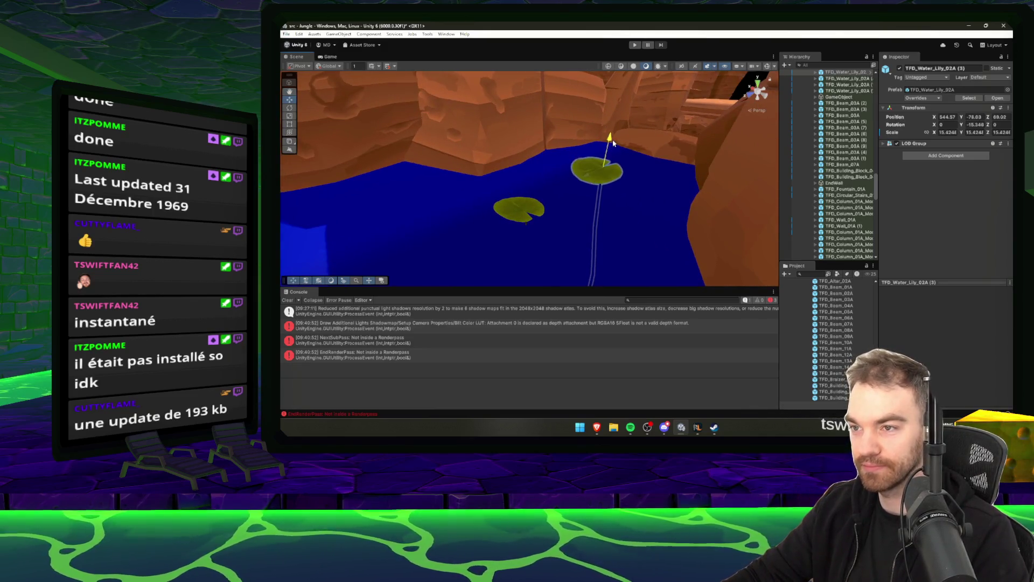
{"action": "left_click", "coordinate": [518, 211]}
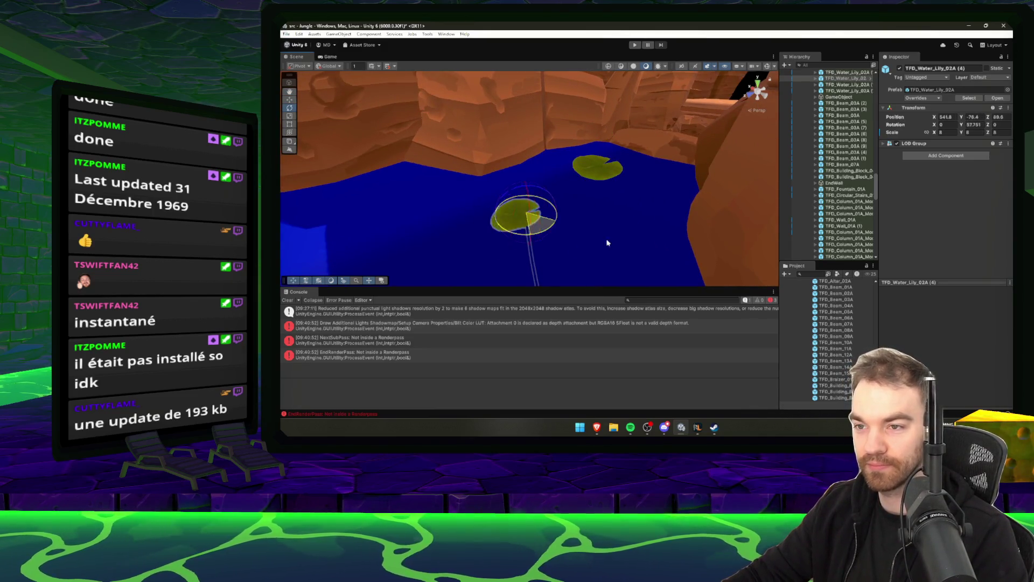
{"action": "key", "text": "w"}
{"action": "left_click_drag", "start_coordinate": [527, 205], "coordinate": [526, 215]}
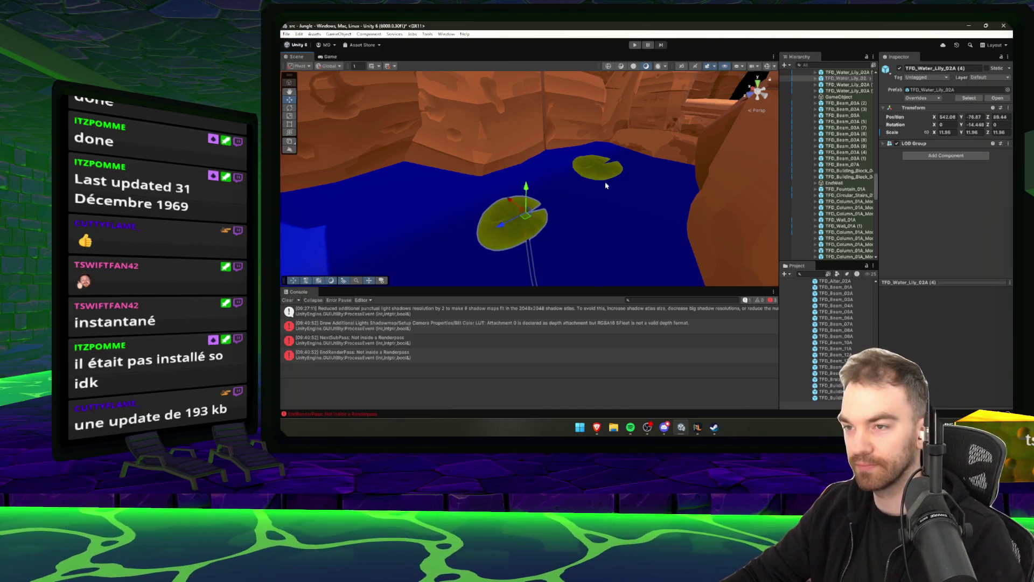
Frame both lily pads from above, ready the lower one for rotation, then bring RuneScape forward.
{"action": "left_click", "coordinate": [541, 215]}
{"action": "left_click", "coordinate": [597, 167], "text": "shift"}
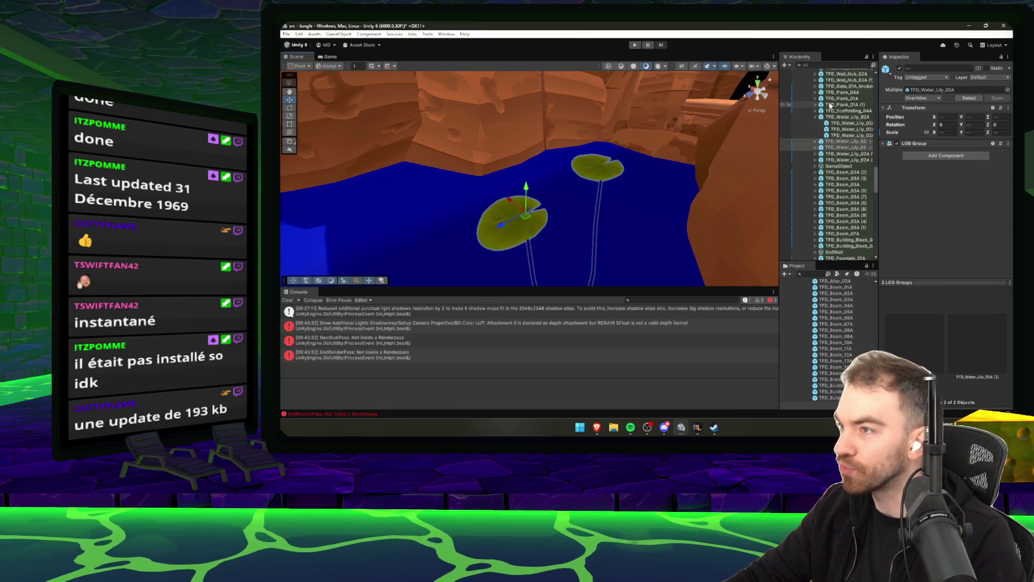
{"action": "key", "text": "f"}
{"action": "left_click_drag", "start_coordinate": [620, 226], "coordinate": [672, 266]}
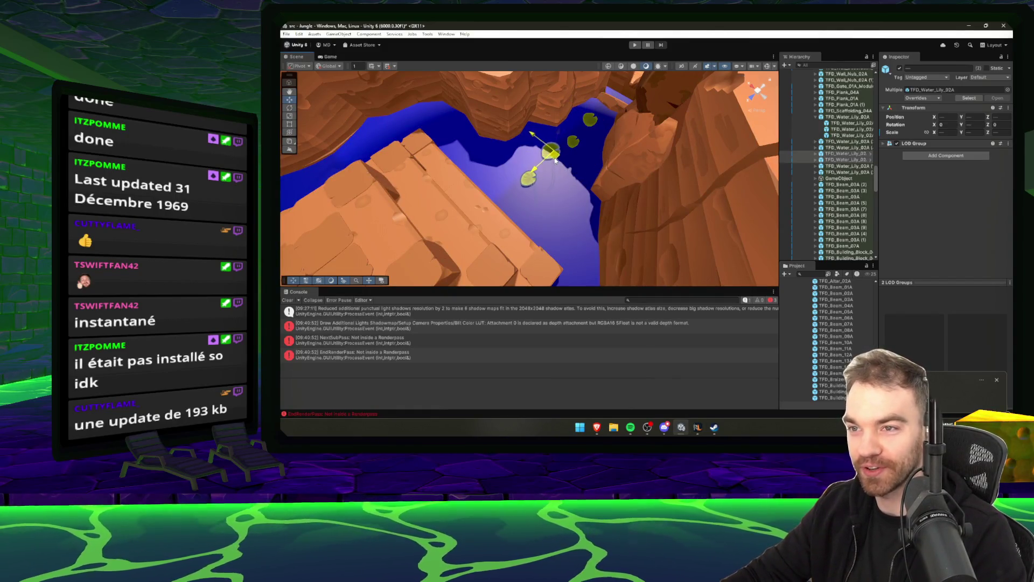
{"action": "left_click", "coordinate": [523, 188]}
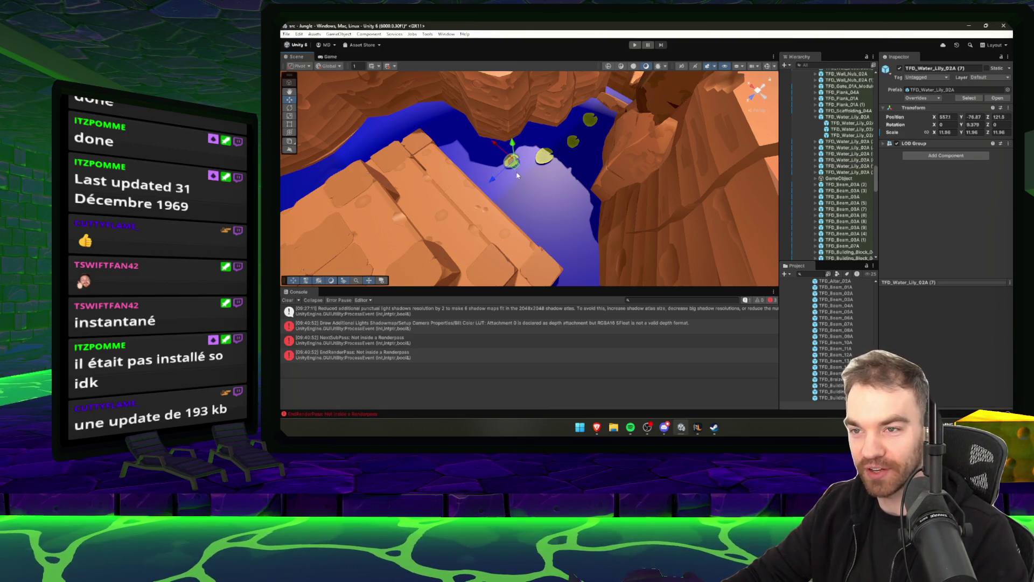
{"action": "key", "text": "e"}
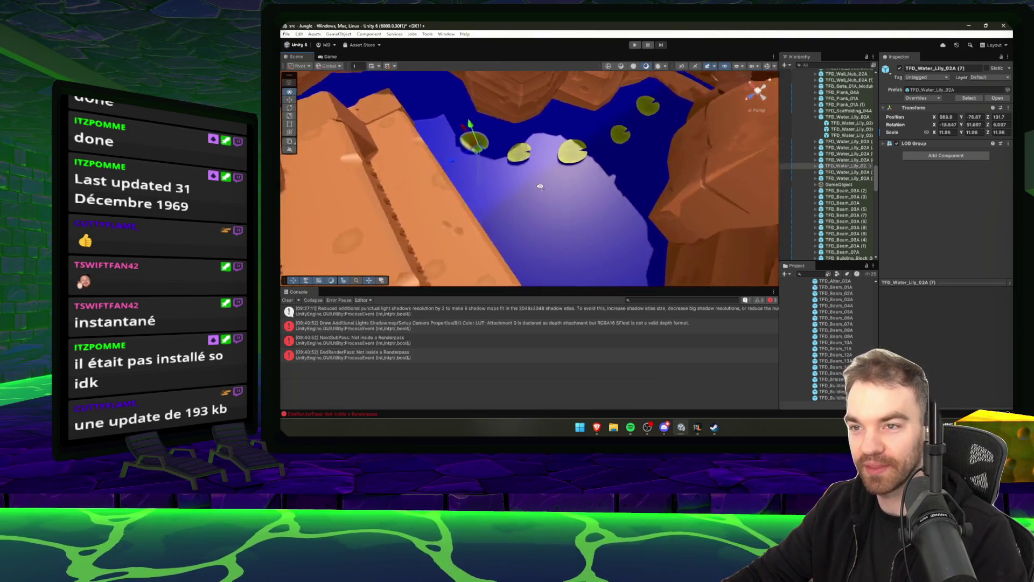
{"action": "left_click", "coordinate": [697, 429]}
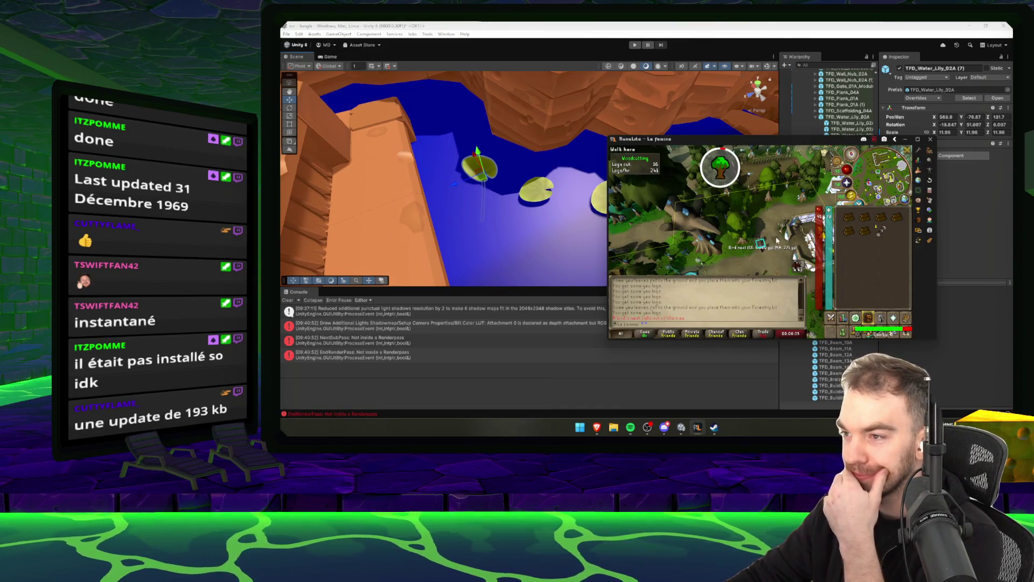
Walk the character to the trees and start chopping the yew tree.
{"action": "left_click", "coordinate": [765, 258]}
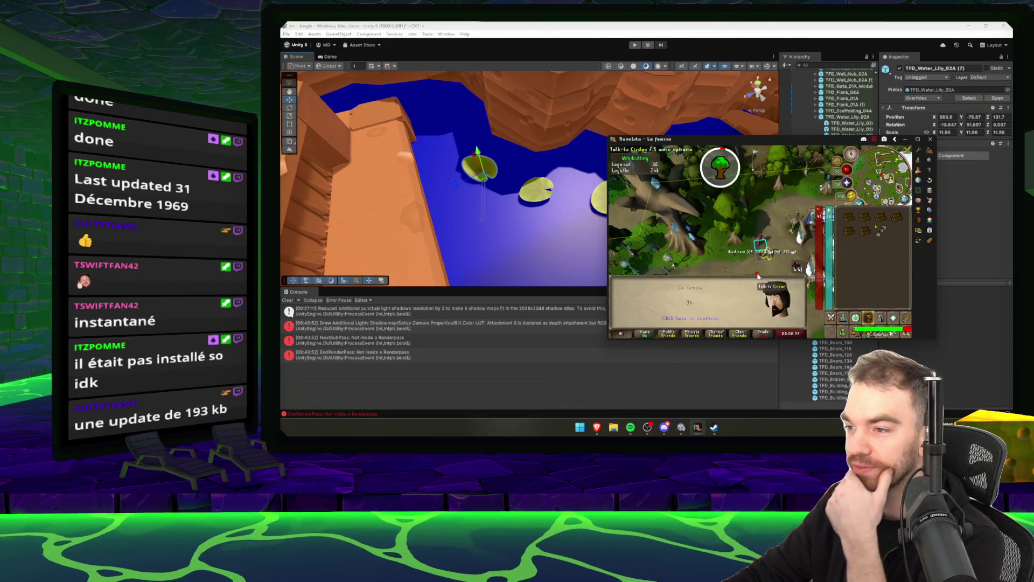
{"action": "left_click", "coordinate": [731, 214]}
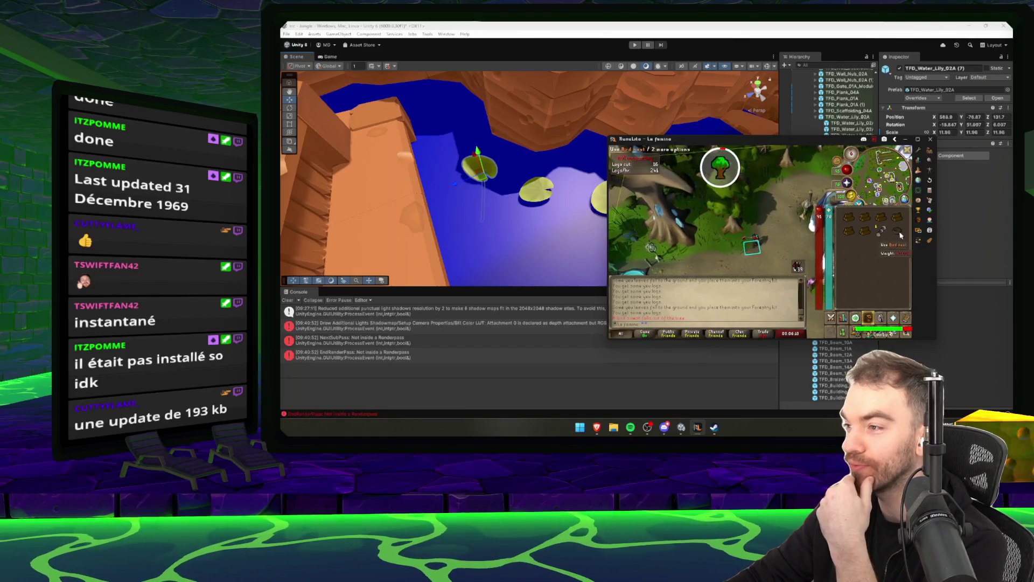
{"action": "mouse_move", "coordinate": [496, 203]}
{"action": "left_mouse_down"}
{"action": "mouse_move", "coordinate": [582, 213]}
{"action": "mouse_move", "coordinate": [654, 194]}
{"action": "mouse_move", "coordinate": [567, 176]}
{"action": "mouse_move", "coordinate": [569, 224]}
{"action": "mouse_move", "coordinate": [526, 175]}
{"action": "mouse_move", "coordinate": [445, 155]}
{"action": "mouse_move", "coordinate": [777, 177]}
{"action": "left_mouse_up"}
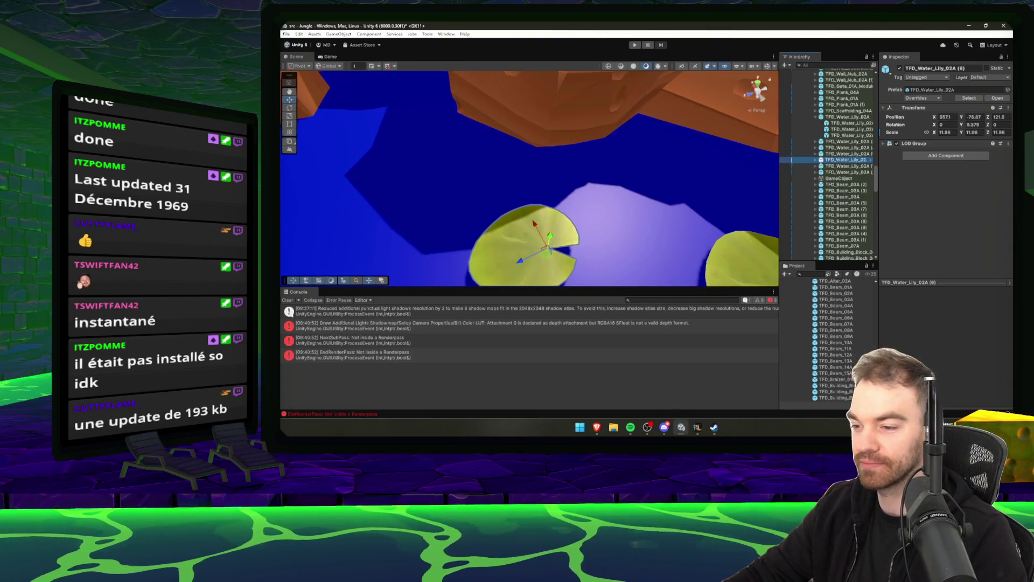
Play 'The Writing's On the Wall' in Spotify and return to Unity.
{"action": "left_click", "coordinate": [631, 427]}
{"action": "scroll", "coordinate": [453, 235], "scroll_direction": "down", "scroll_amount": 5}
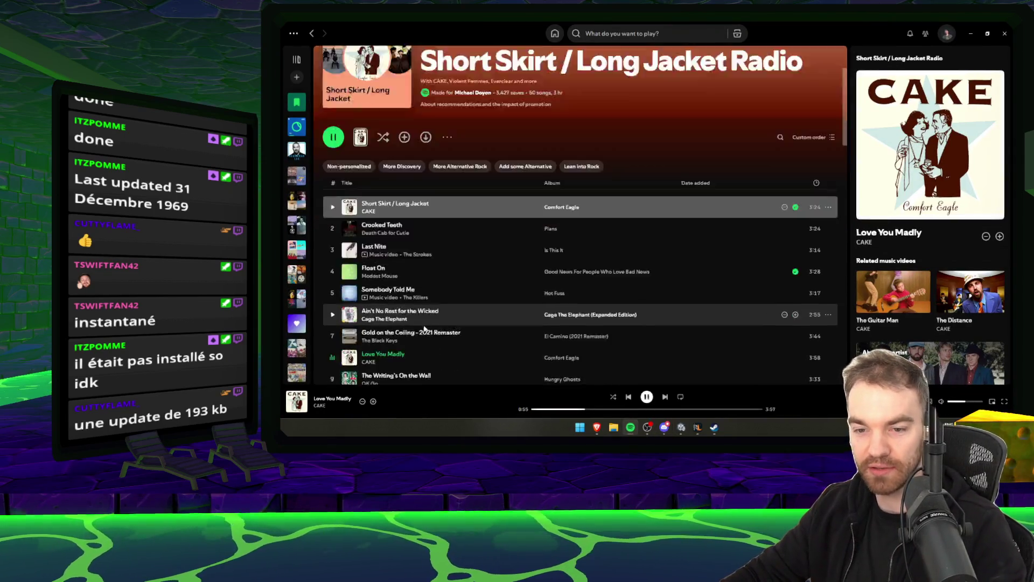
{"action": "double_click", "coordinate": [496, 195]}
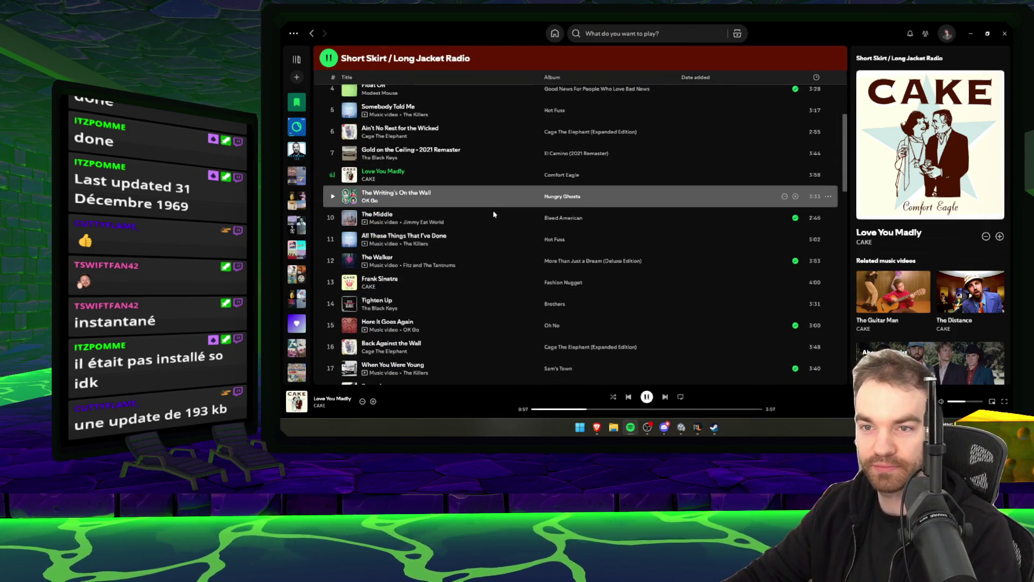
{"action": "key", "text": "alt+Tab"}
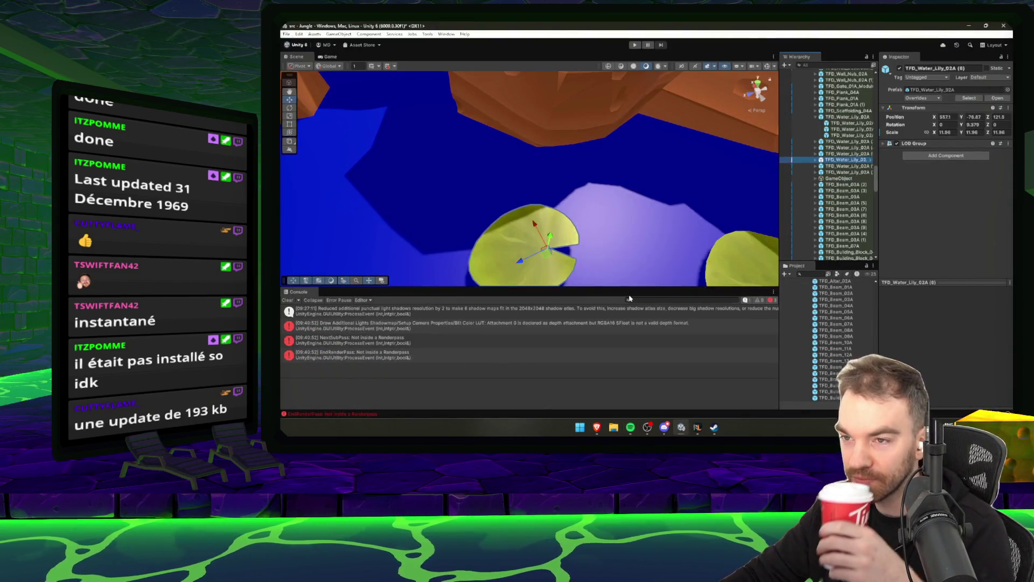
Duplicate the lily pad twice, turning one copy and moving the other down-river to the lower left.
{"action": "scroll", "coordinate": [627, 240], "scroll_direction": "down", "scroll_amount": 5}
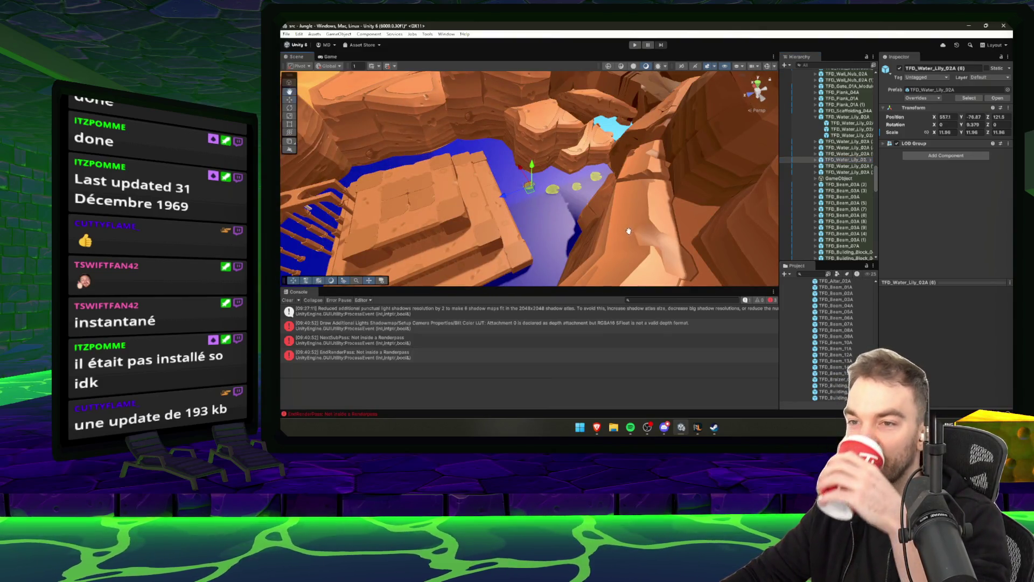
{"action": "scroll", "coordinate": [629, 231], "scroll_direction": "up", "scroll_amount": 3}
{"action": "mouse_move", "coordinate": [683, 251]}
{"action": "left_mouse_down"}
{"action": "mouse_move", "coordinate": [703, 211]}
{"action": "mouse_move", "coordinate": [679, 213]}
{"action": "left_mouse_up"}
{"action": "key", "text": "ctrl+d"}
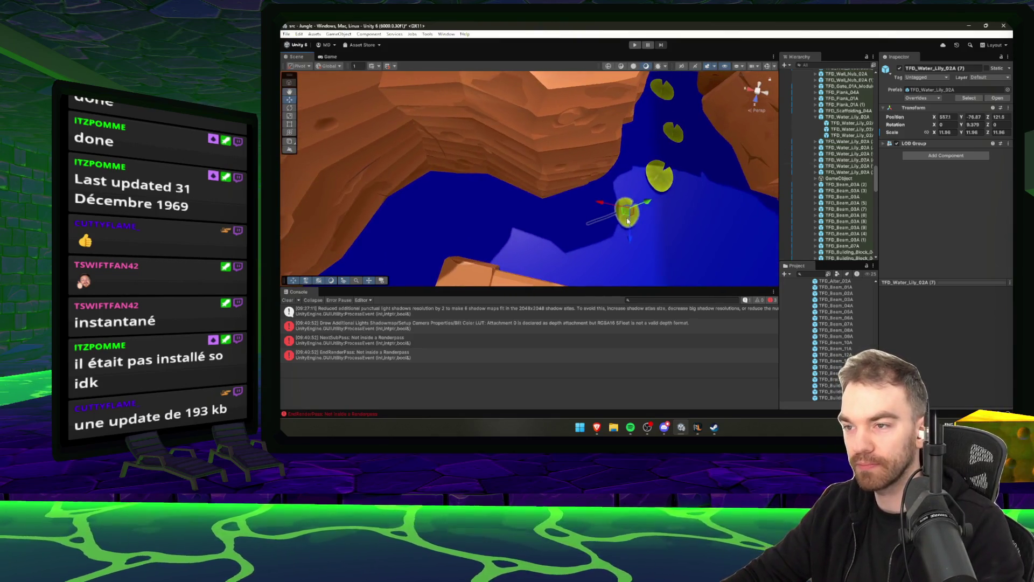
{"action": "key", "text": "e"}
{"action": "left_click_drag", "start_coordinate": [603, 202], "coordinate": [566, 247]}
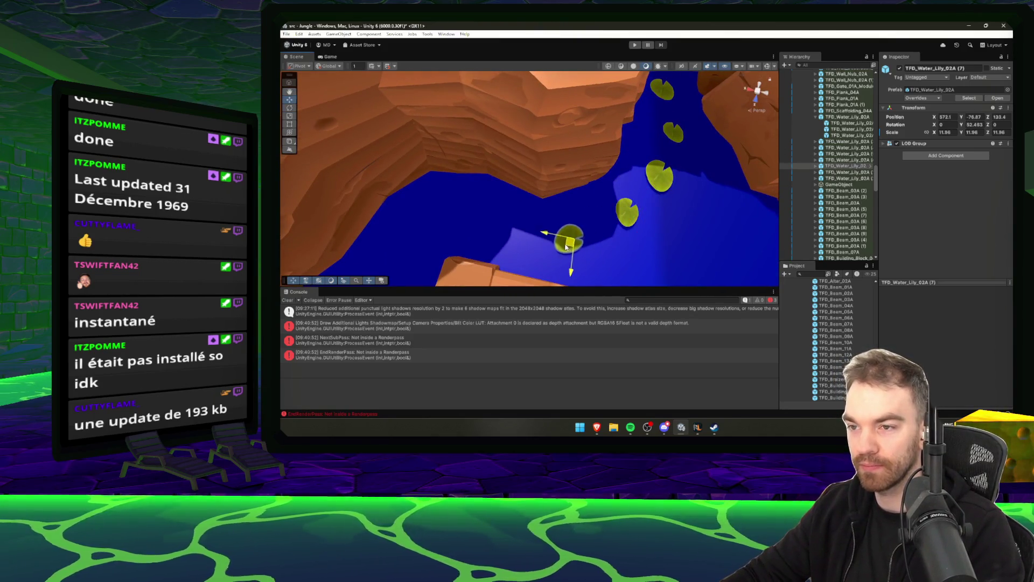
{"action": "key", "text": "ctrl+d"}
{"action": "key", "text": "e"}
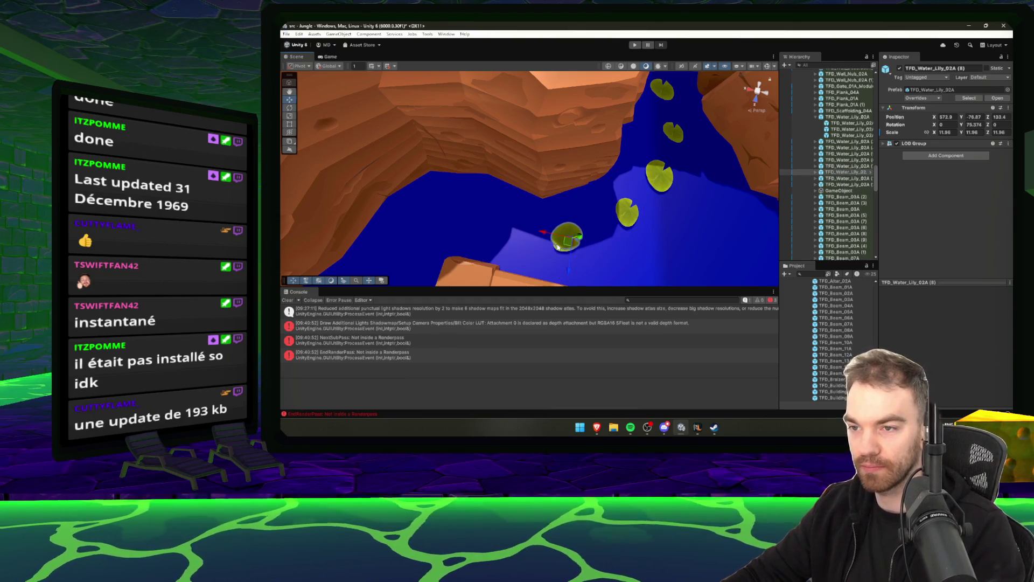
{"action": "left_click_drag", "start_coordinate": [501, 234], "coordinate": [418, 243]}
{"action": "key", "text": "e"}
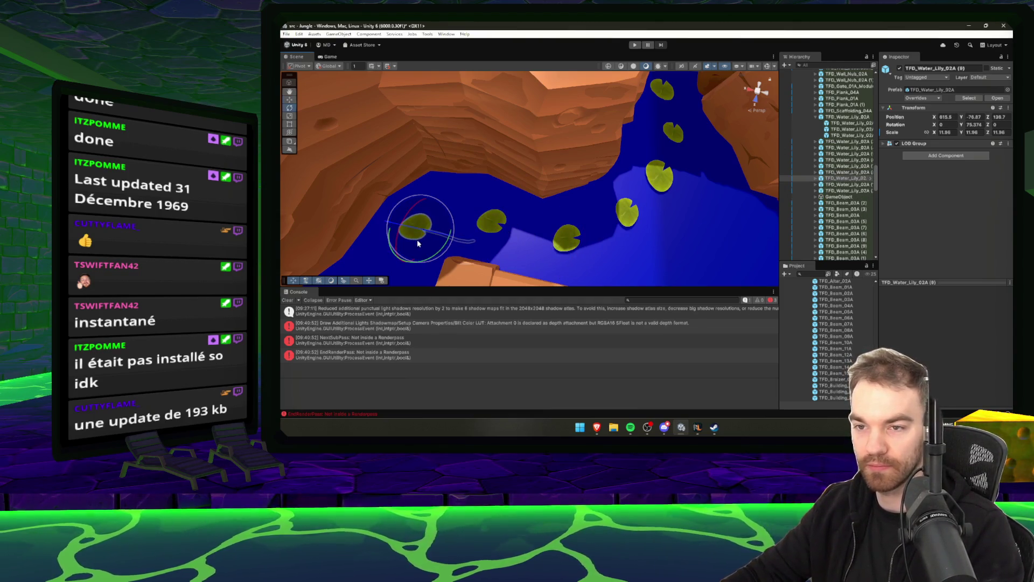
{"action": "mouse_move", "coordinate": [506, 239]}
{"action": "left_mouse_down"}
{"action": "mouse_move", "coordinate": [554, 208]}
{"action": "mouse_move", "coordinate": [582, 206]}
{"action": "mouse_move", "coordinate": [523, 219]}
{"action": "mouse_move", "coordinate": [582, 241]}
{"action": "left_mouse_up"}
Add two more lily pad copies, turning and moving them further down the river.
{"action": "key", "text": "ctrl+d"}
{"action": "key", "text": "e"}
{"action": "key", "text": "w"}
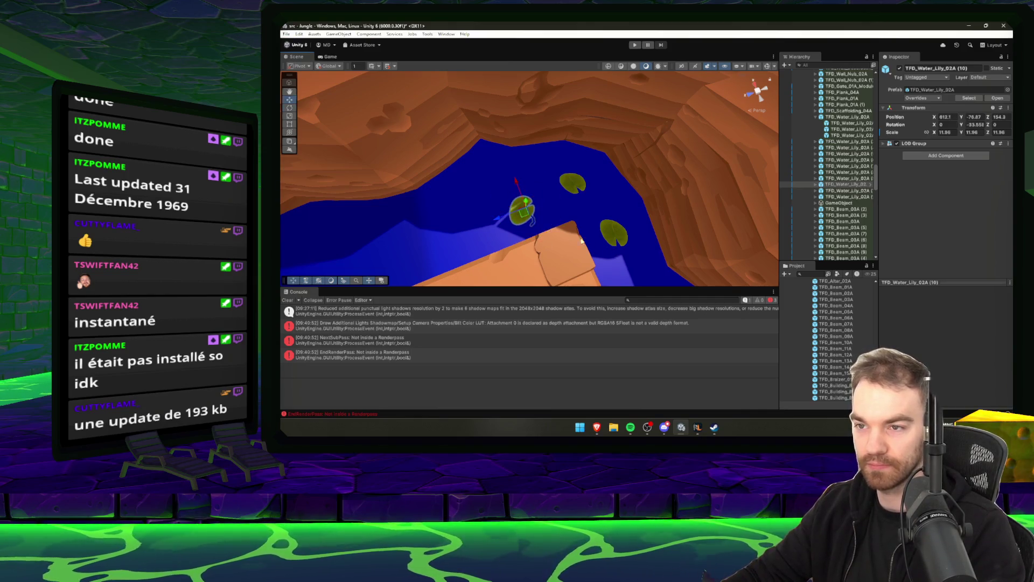
{"action": "mouse_move", "coordinate": [521, 209]}
{"action": "left_mouse_down"}
{"action": "mouse_move", "coordinate": [455, 238]}
{"action": "mouse_move", "coordinate": [485, 237]}
{"action": "mouse_move", "coordinate": [452, 229]}
{"action": "mouse_move", "coordinate": [577, 223]}
{"action": "left_mouse_up"}
{"action": "key", "text": "e"}
{"action": "key", "text": "w"}
{"action": "key", "text": "ctrl+d"}
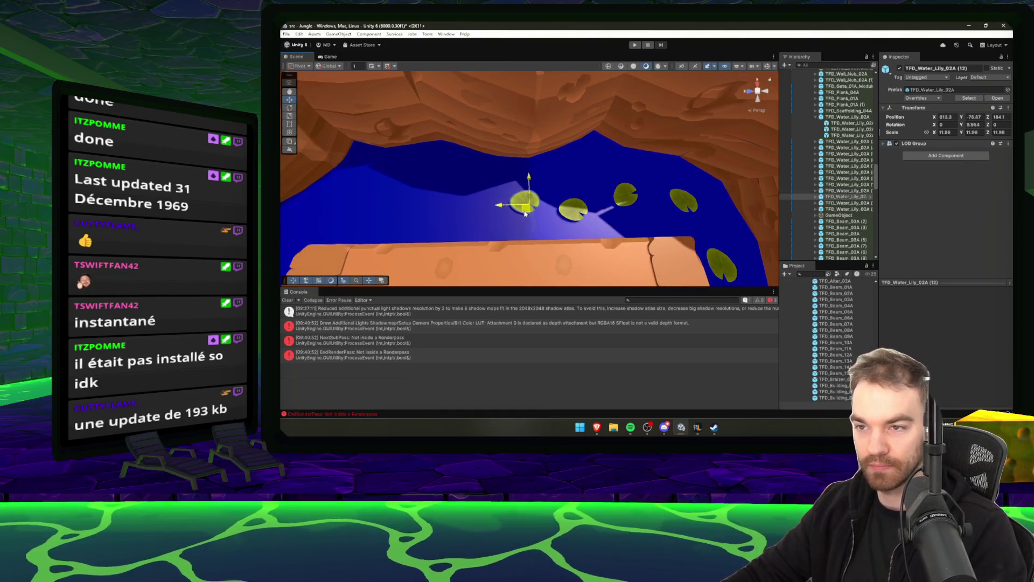
{"action": "mouse_move", "coordinate": [529, 199]}
{"action": "left_mouse_down"}
{"action": "mouse_move", "coordinate": [478, 225]}
{"action": "mouse_move", "coordinate": [426, 213]}
{"action": "mouse_move", "coordinate": [548, 207]}
{"action": "mouse_move", "coordinate": [511, 207]}
{"action": "mouse_move", "coordinate": [436, 232]}
{"action": "mouse_move", "coordinate": [470, 203]}
{"action": "mouse_move", "coordinate": [418, 226]}
{"action": "mouse_move", "coordinate": [539, 192]}
{"action": "mouse_move", "coordinate": [516, 179]}
{"action": "mouse_move", "coordinate": [493, 222]}
{"action": "mouse_move", "coordinate": [522, 210]}
{"action": "mouse_move", "coordinate": [419, 160]}
{"action": "left_mouse_up"}
Duplicate and turn three more lily pad copies, extending the trail to number 18.
{"action": "key", "text": "ctrl+d"}
{"action": "key", "text": "ctrl+d"}
{"action": "key", "text": "e"}
{"action": "key", "text": "w"}
{"action": "key", "text": "ctrl+d"}
{"action": "key", "text": "e"}
{"action": "key", "text": "w"}
{"action": "key", "text": "ctrl+d"}
{"action": "key", "text": "e"}
Place a TFD_Beam_07A beam in the scene and slide it toward the dock pillars.
{"action": "left_click", "coordinate": [838, 324]}
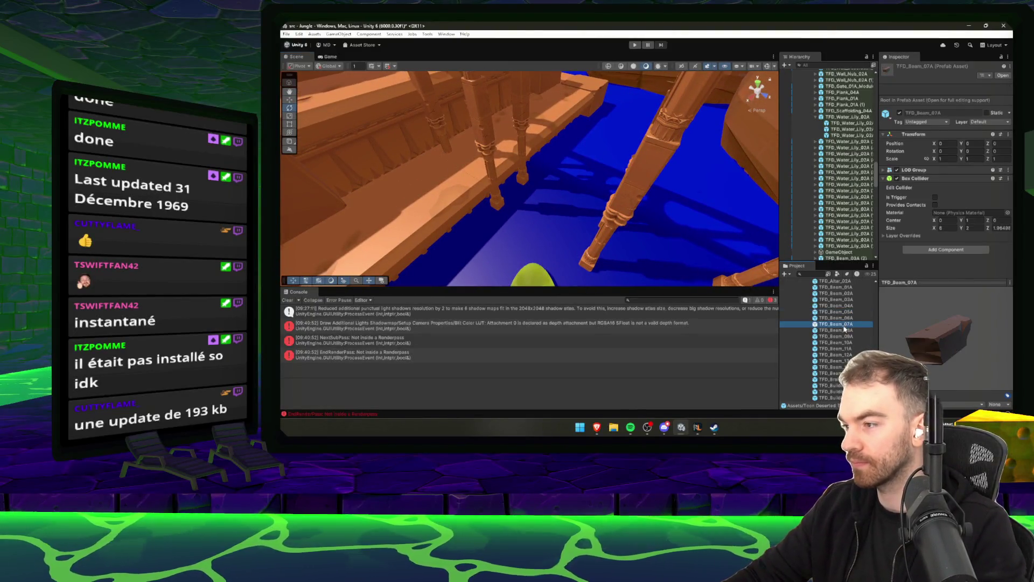
{"action": "mouse_move", "coordinate": [845, 328]}
{"action": "left_mouse_down"}
{"action": "mouse_move", "coordinate": [593, 215]}
{"action": "mouse_move", "coordinate": [571, 180]}
{"action": "mouse_move", "coordinate": [522, 194]}
{"action": "mouse_move", "coordinate": [534, 207]}
{"action": "mouse_move", "coordinate": [519, 231]}
{"action": "mouse_move", "coordinate": [544, 194]}
{"action": "mouse_move", "coordinate": [536, 270]}
{"action": "left_mouse_up"}
{"action": "key", "text": "r"}
{"action": "key", "text": "r"}
{"action": "key", "text": "w"}
{"action": "key", "text": "f"}
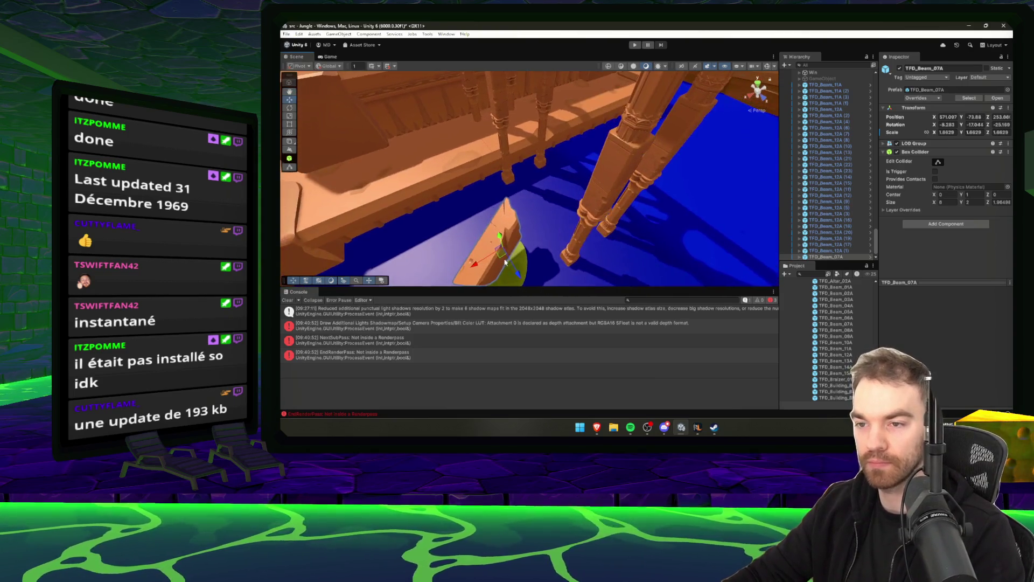
{"action": "mouse_move", "coordinate": [496, 232]}
{"action": "left_mouse_down"}
{"action": "mouse_move", "coordinate": [541, 172]}
{"action": "mouse_move", "coordinate": [541, 158]}
{"action": "mouse_move", "coordinate": [544, 199]}
{"action": "mouse_move", "coordinate": [561, 194]}
{"action": "mouse_move", "coordinate": [529, 175]}
{"action": "mouse_move", "coordinate": [521, 188]}
{"action": "mouse_move", "coordinate": [510, 163]}
{"action": "left_mouse_up"}
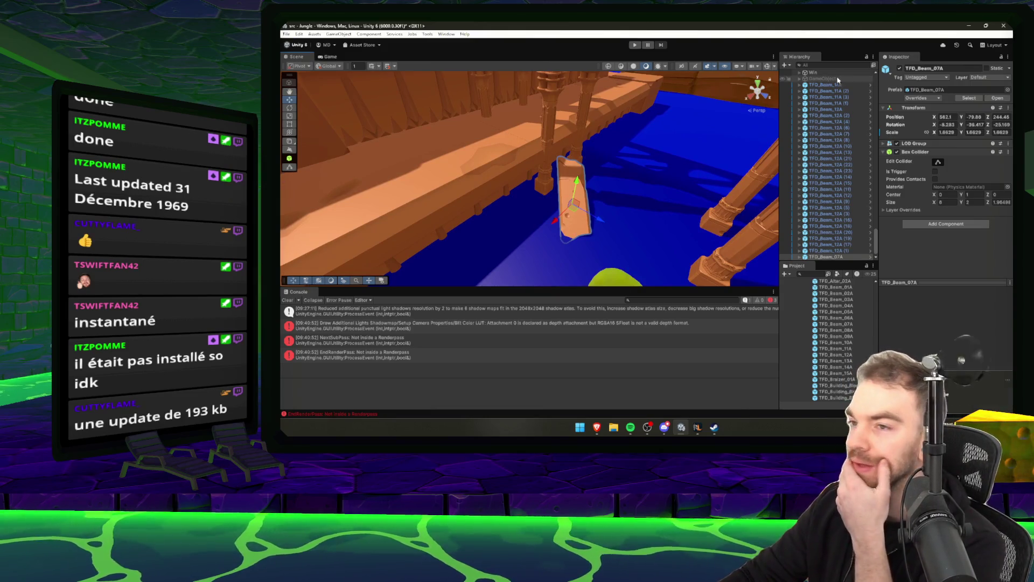
Move the beam beside the column under the dock and raise it to Y -71.05.
{"action": "left_click", "coordinate": [550, 119]}
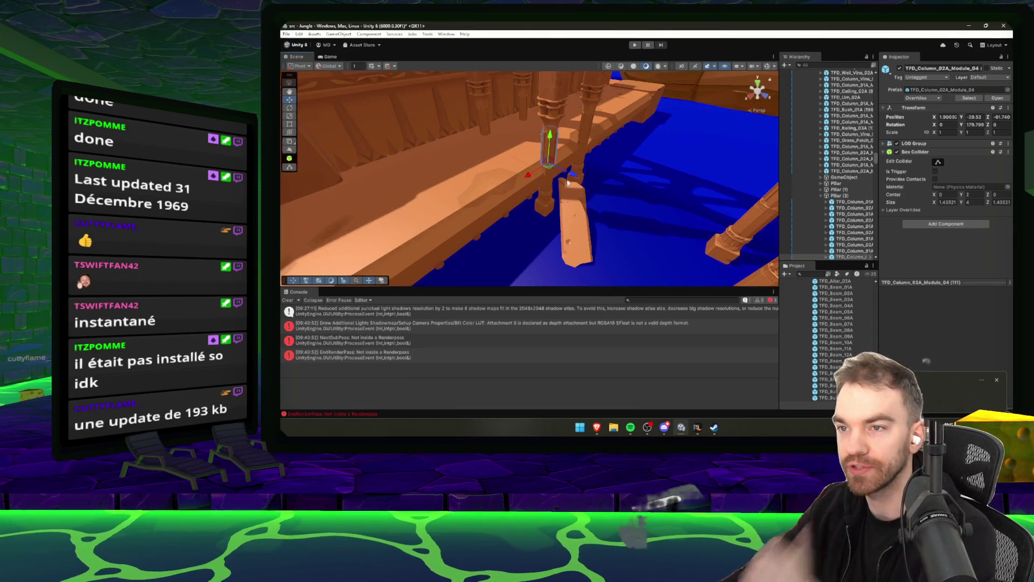
{"action": "left_click", "coordinate": [552, 137]}
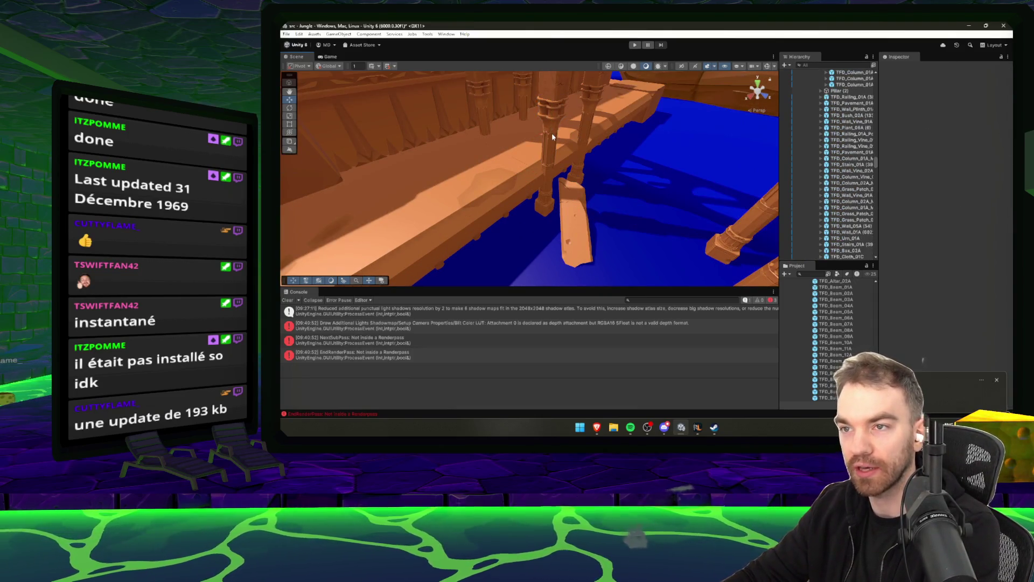
{"action": "left_click", "coordinate": [581, 201]}
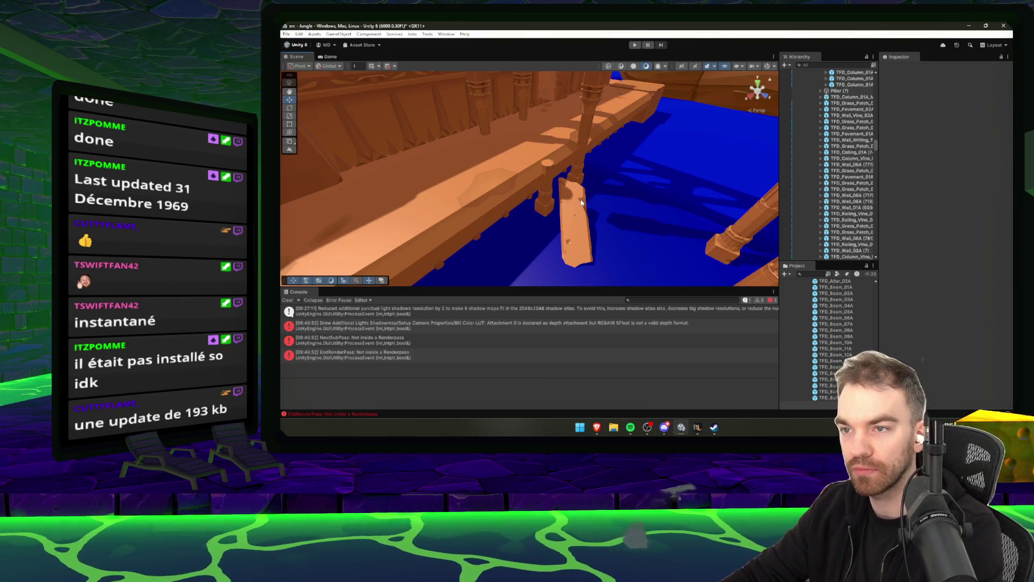
{"action": "mouse_move", "coordinate": [556, 195]}
{"action": "left_mouse_down"}
{"action": "mouse_move", "coordinate": [558, 175]}
{"action": "mouse_move", "coordinate": [554, 223]}
{"action": "left_mouse_up"}
{"action": "key", "text": "w"}
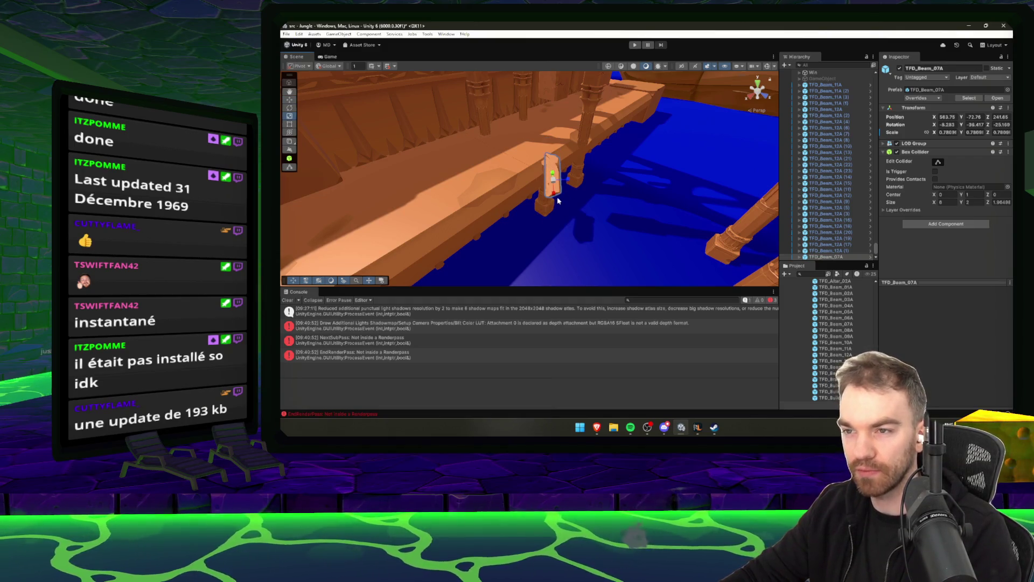
{"action": "mouse_move", "coordinate": [559, 200]}
{"action": "left_mouse_down"}
{"action": "mouse_move", "coordinate": [593, 199]}
{"action": "mouse_move", "coordinate": [595, 182]}
{"action": "mouse_move", "coordinate": [607, 201]}
{"action": "mouse_move", "coordinate": [647, 183]}
{"action": "left_mouse_up"}
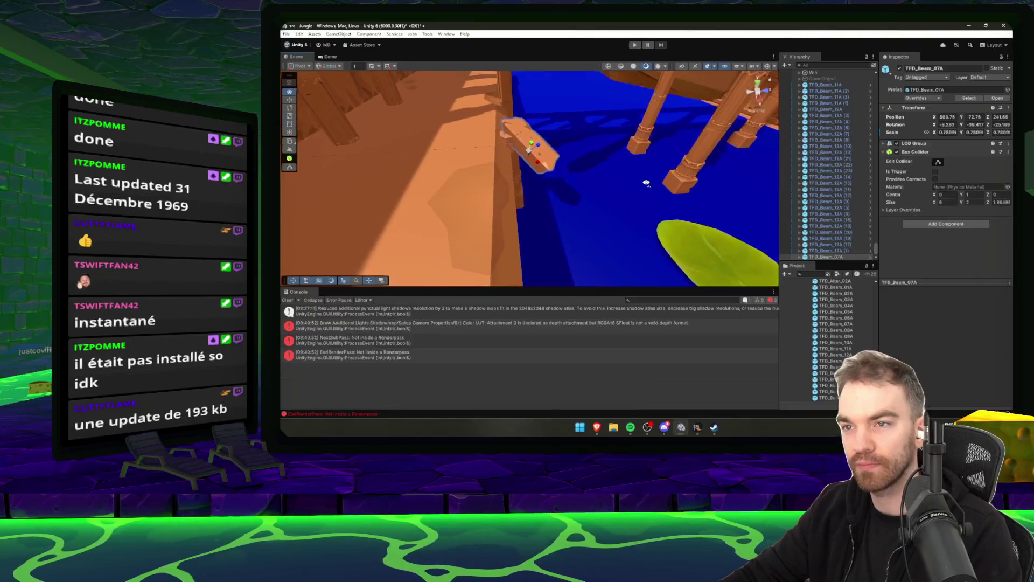
{"action": "left_click_drag", "start_coordinate": [532, 139], "coordinate": [528, 113]}
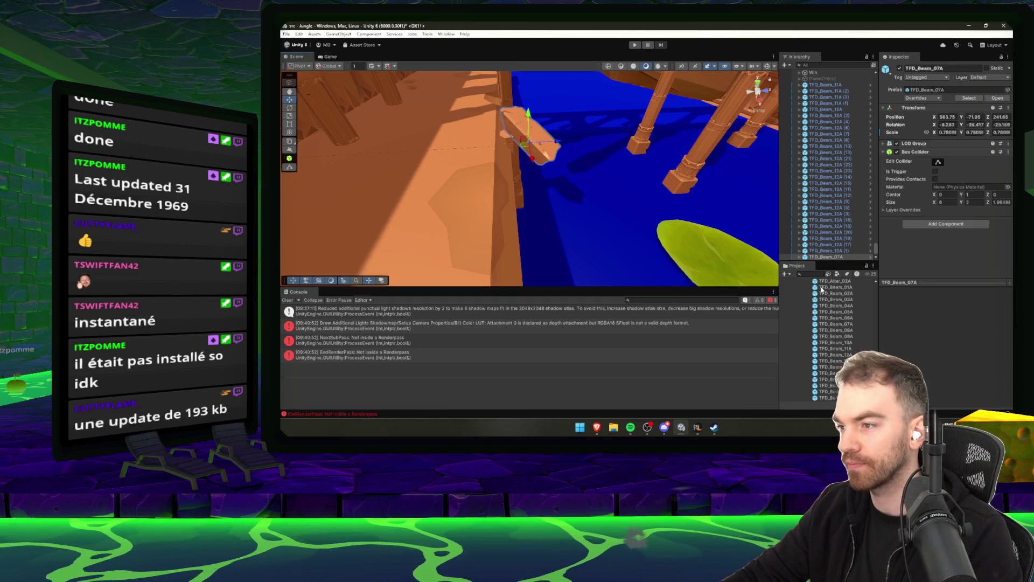
Pan the view over to the lily pad and select the TFD_Beam_11A prefab.
{"action": "left_click", "coordinate": [697, 431]}
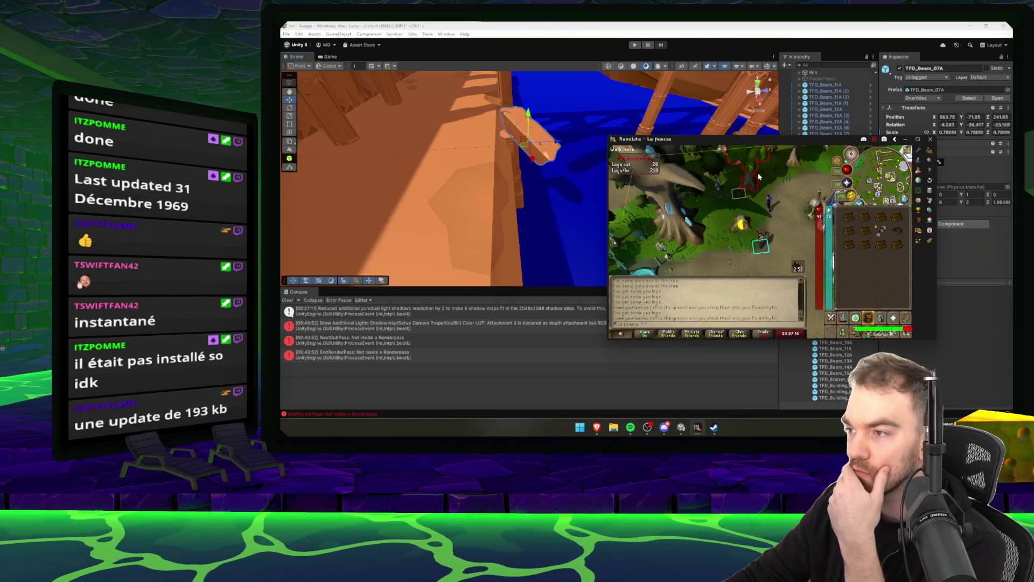
{"action": "mouse_move", "coordinate": [485, 156]}
{"action": "left_mouse_down"}
{"action": "mouse_move", "coordinate": [378, 151]}
{"action": "mouse_move", "coordinate": [541, 149]}
{"action": "mouse_move", "coordinate": [566, 178]}
{"action": "mouse_move", "coordinate": [628, 208]}
{"action": "mouse_move", "coordinate": [592, 221]}
{"action": "left_mouse_up"}
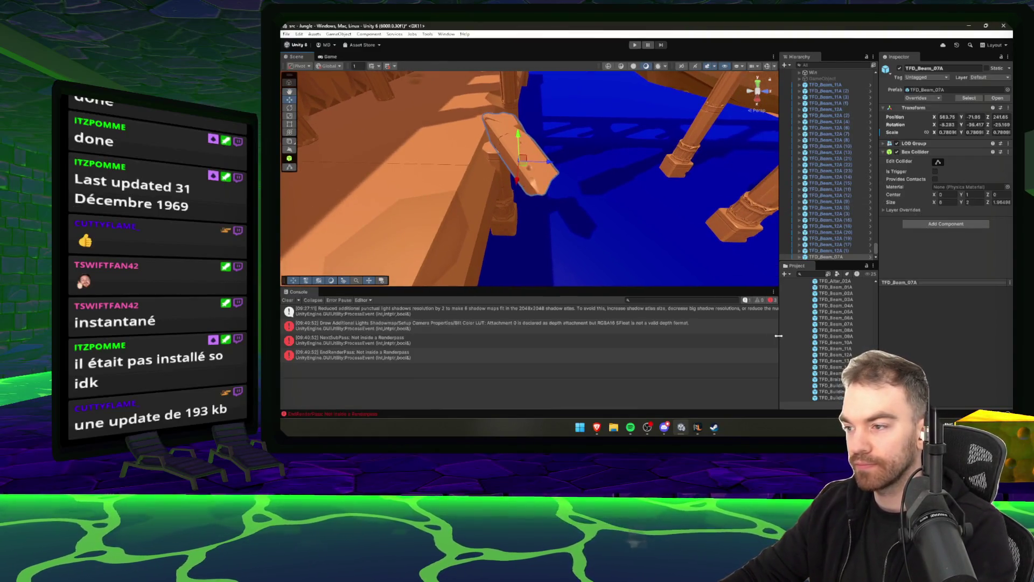
{"action": "left_click", "coordinate": [832, 349]}
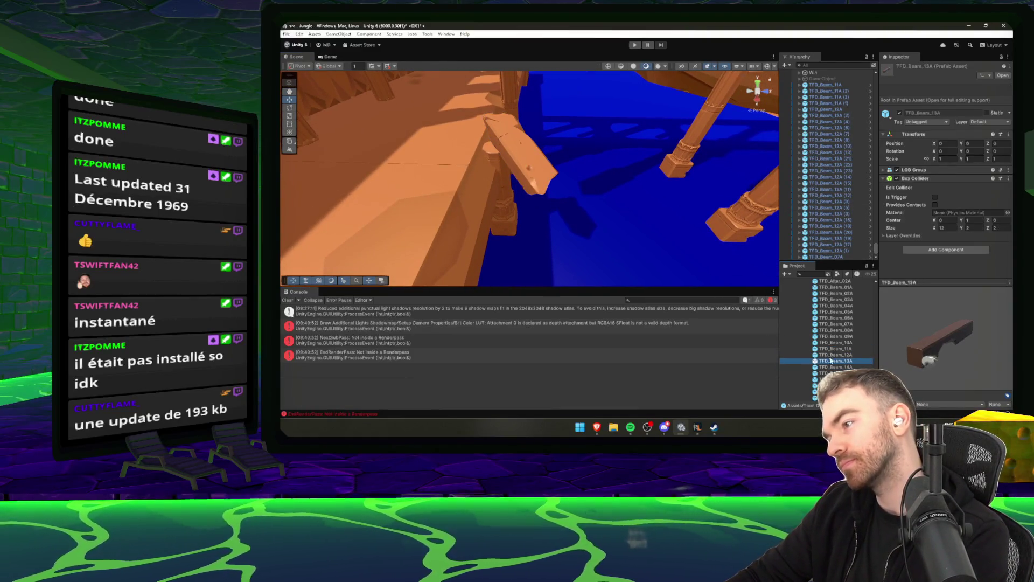
Place a TFD_Beam_13A beam and angle it along the dock edge.
{"action": "mouse_move", "coordinate": [838, 365]}
{"action": "left_mouse_down"}
{"action": "mouse_move", "coordinate": [528, 243]}
{"action": "mouse_move", "coordinate": [465, 199]}
{"action": "mouse_move", "coordinate": [557, 177]}
{"action": "left_mouse_up"}
{"action": "key", "text": "w"}
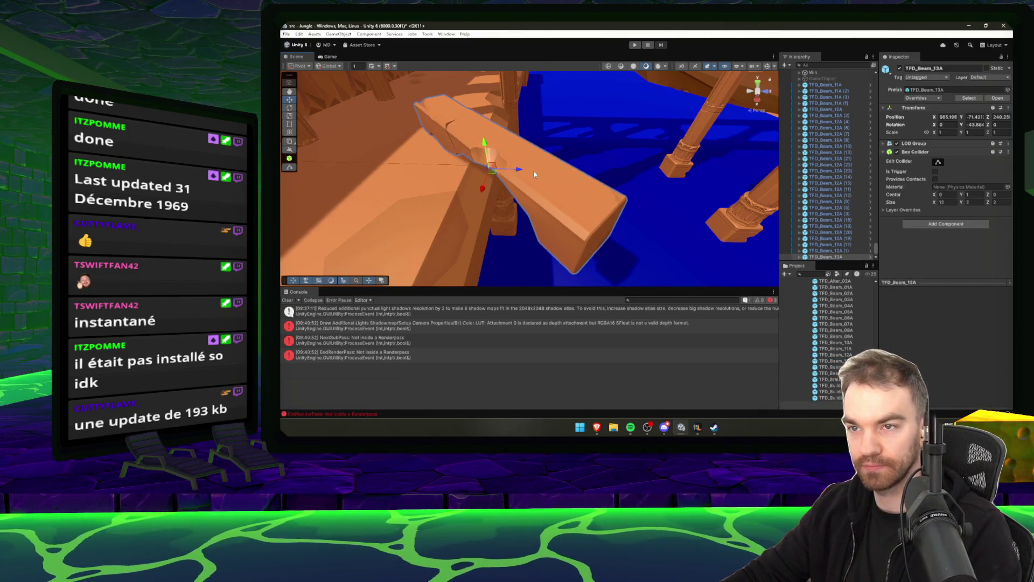
{"action": "mouse_move", "coordinate": [488, 162]}
{"action": "left_mouse_down"}
{"action": "mouse_move", "coordinate": [580, 213]}
{"action": "mouse_move", "coordinate": [574, 185]}
{"action": "mouse_move", "coordinate": [598, 180]}
{"action": "mouse_move", "coordinate": [579, 168]}
{"action": "mouse_move", "coordinate": [616, 178]}
{"action": "mouse_move", "coordinate": [571, 186]}
{"action": "mouse_move", "coordinate": [561, 214]}
{"action": "mouse_move", "coordinate": [570, 196]}
{"action": "mouse_move", "coordinate": [582, 213]}
{"action": "mouse_move", "coordinate": [555, 173]}
{"action": "mouse_move", "coordinate": [584, 232]}
{"action": "mouse_move", "coordinate": [551, 212]}
{"action": "left_mouse_up"}
{"action": "key", "text": "w"}
{"action": "key", "text": "w"}
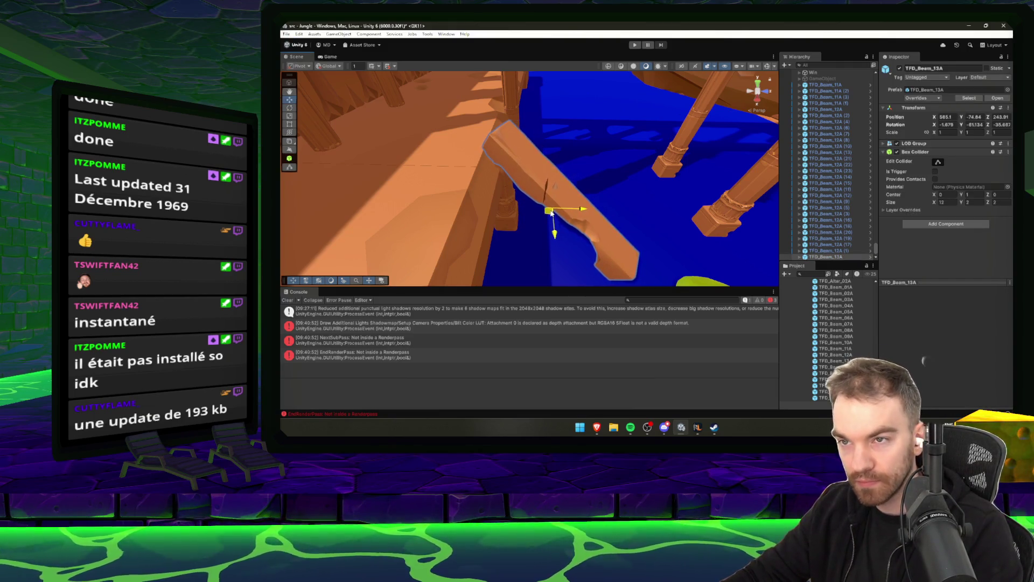
{"action": "mouse_move", "coordinate": [627, 195]}
{"action": "left_mouse_down"}
{"action": "mouse_move", "coordinate": [620, 185]}
{"action": "mouse_move", "coordinate": [665, 205]}
{"action": "mouse_move", "coordinate": [669, 196]}
{"action": "mouse_move", "coordinate": [622, 194]}
{"action": "mouse_move", "coordinate": [582, 169]}
{"action": "mouse_move", "coordinate": [586, 157]}
{"action": "mouse_move", "coordinate": [638, 180]}
{"action": "mouse_move", "coordinate": [501, 151]}
{"action": "mouse_move", "coordinate": [526, 158]}
{"action": "mouse_move", "coordinate": [511, 161]}
{"action": "left_mouse_up"}
Browse beam, altar and building-block prefabs in the Project panel, ending on TFD_Building_Block_06A.
{"action": "left_click", "coordinate": [844, 349]}
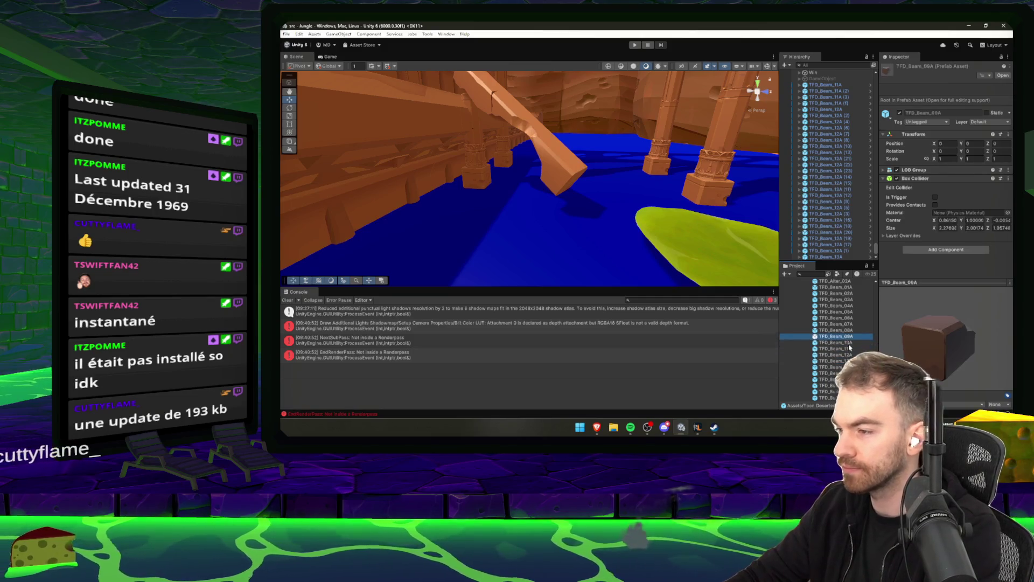
{"action": "left_click", "coordinate": [839, 306]}
{"action": "left_click", "coordinate": [840, 288]}
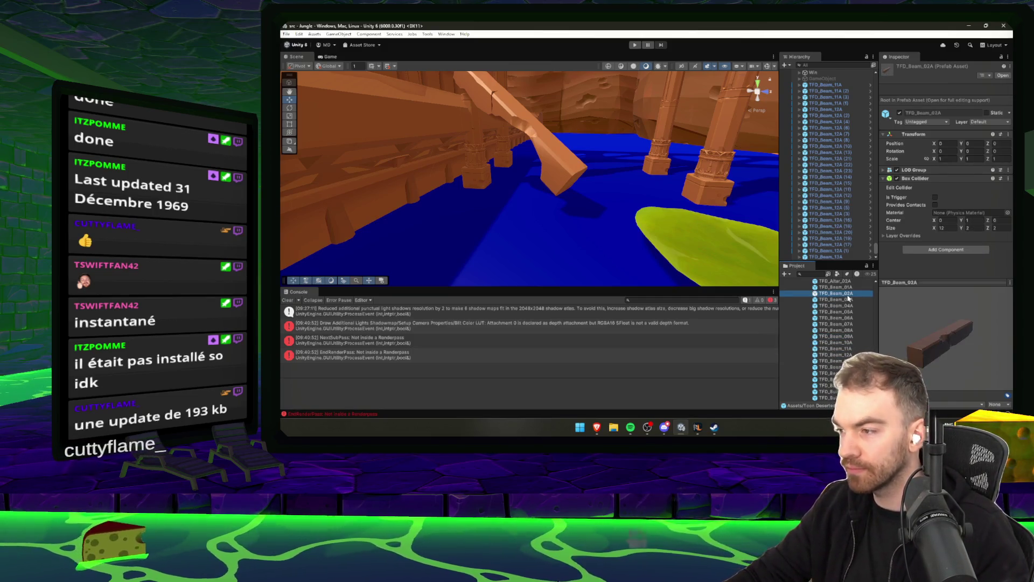
{"action": "scroll", "coordinate": [848, 291], "scroll_direction": "up", "scroll_amount": 3}
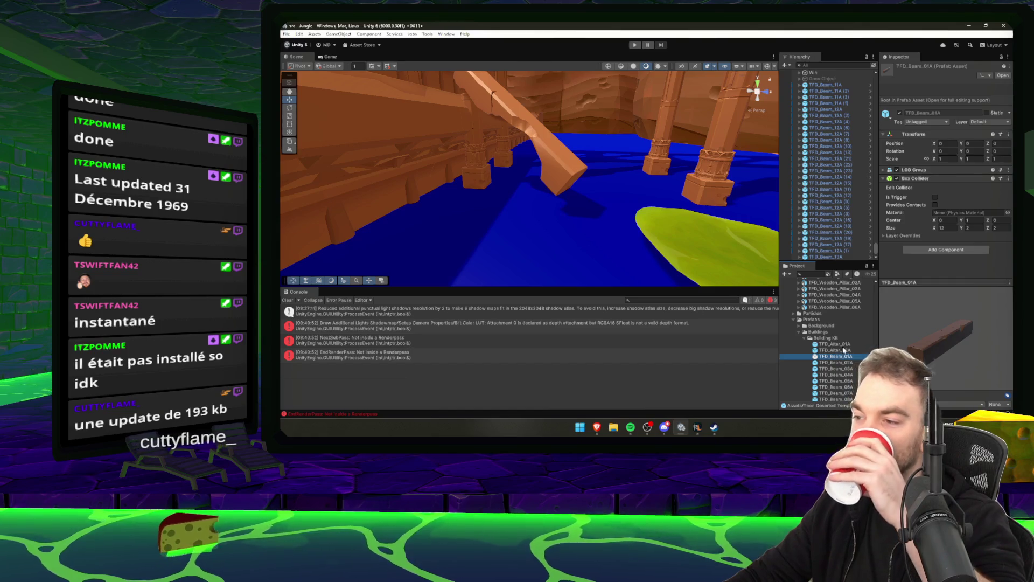
{"action": "left_click", "coordinate": [844, 347]}
{"action": "scroll", "coordinate": [844, 348], "scroll_direction": "down", "scroll_amount": 3}
{"action": "left_click", "coordinate": [836, 332]}
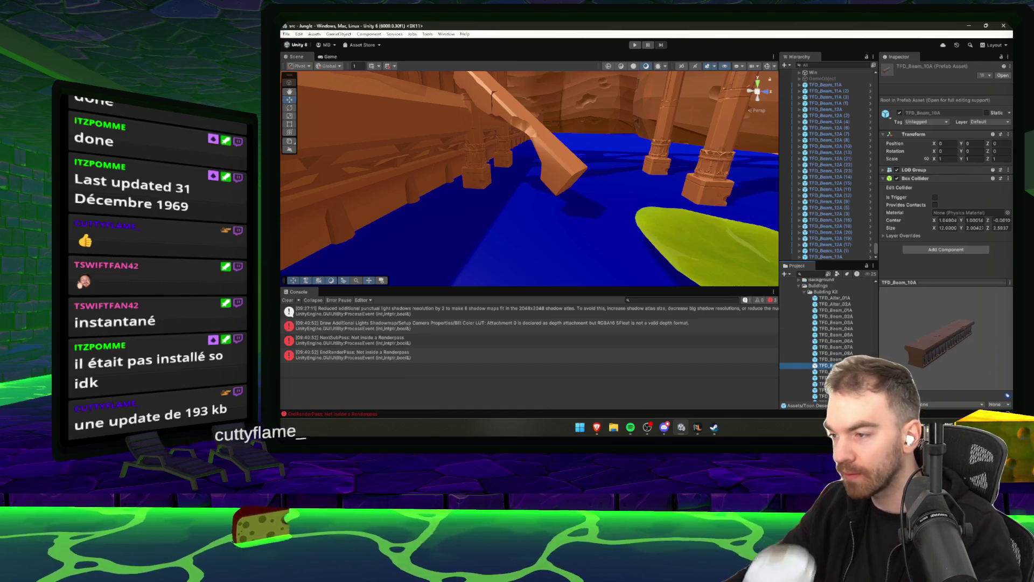
{"action": "left_click", "coordinate": [824, 381]}
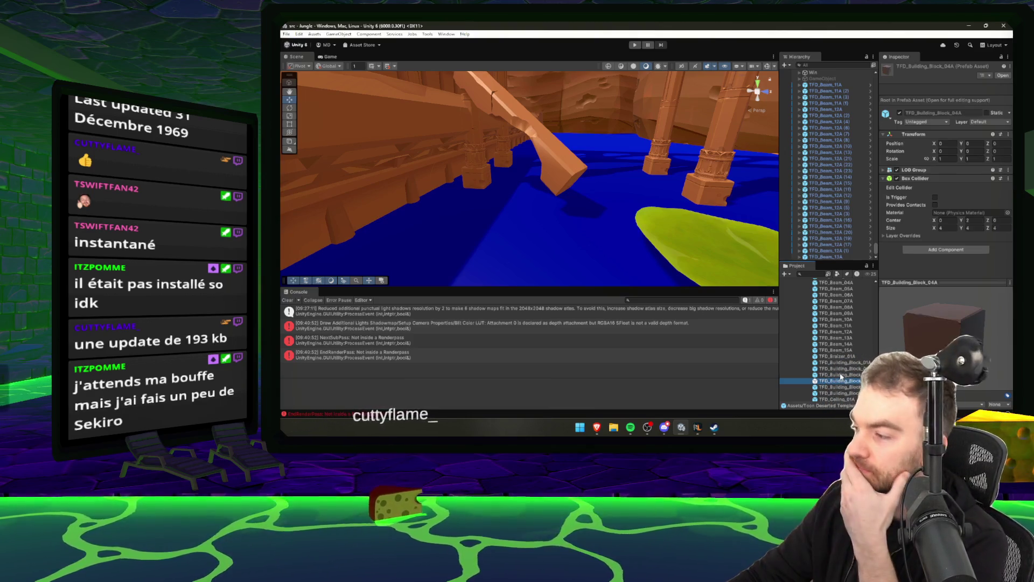
{"action": "left_click", "coordinate": [846, 387]}
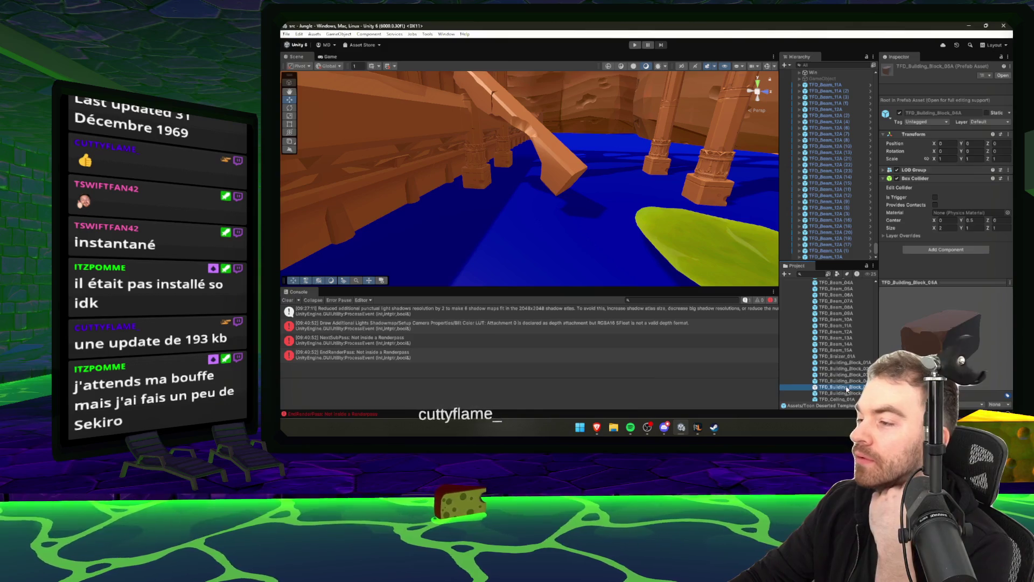
{"action": "left_click", "coordinate": [857, 393]}
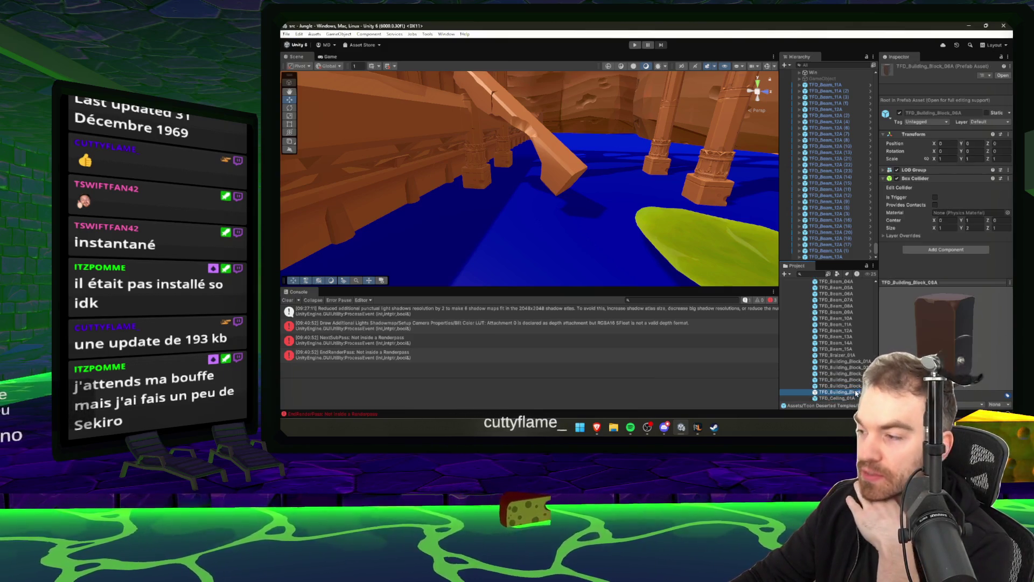
Drop a building block above the lily pad, lower it and tilt it around X.
{"action": "mouse_move", "coordinate": [794, 348]}
{"action": "left_mouse_down"}
{"action": "mouse_move", "coordinate": [561, 213]}
{"action": "mouse_move", "coordinate": [561, 189]}
{"action": "mouse_move", "coordinate": [490, 183]}
{"action": "mouse_move", "coordinate": [427, 201]}
{"action": "left_mouse_up"}
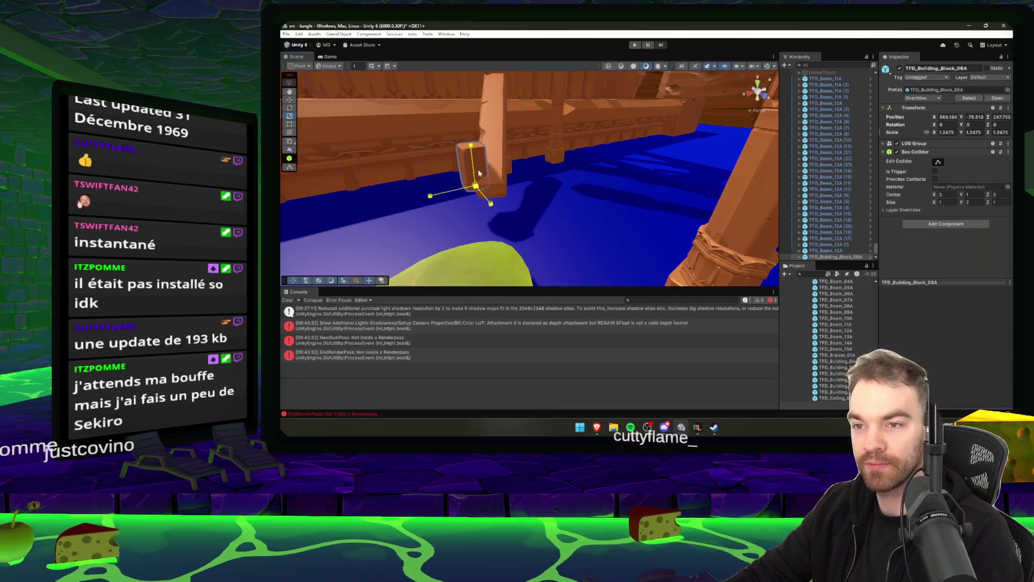
{"action": "left_click_drag", "start_coordinate": [479, 149], "coordinate": [485, 210]}
{"action": "key", "text": "e"}
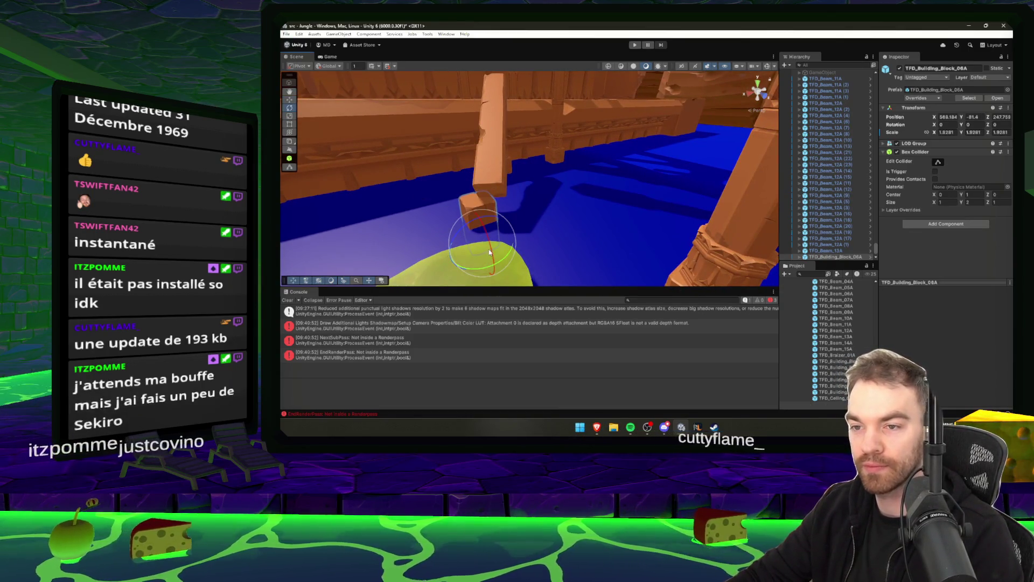
{"action": "left_click_drag", "start_coordinate": [489, 249], "coordinate": [435, 177]}
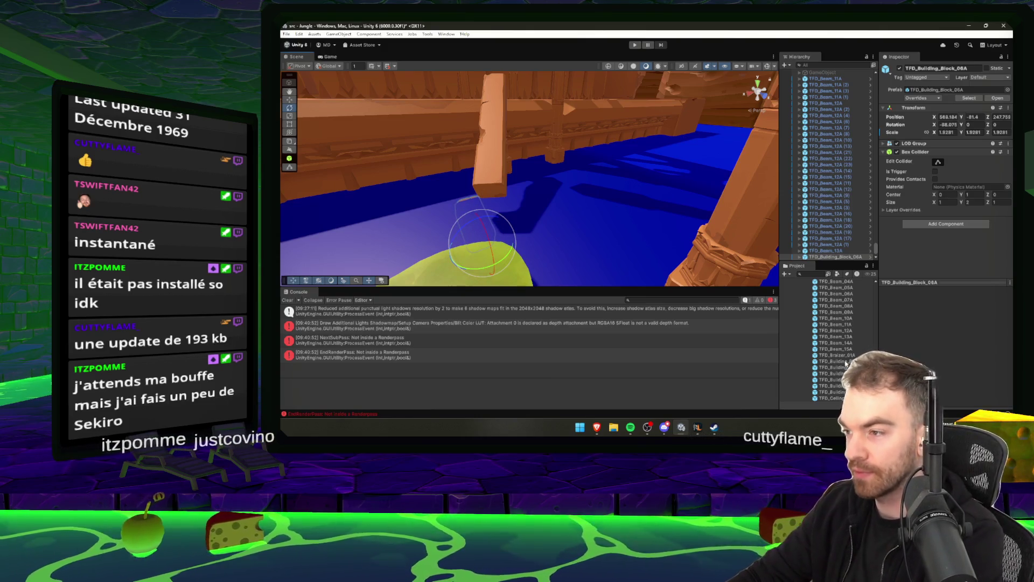
{"action": "left_click", "coordinate": [820, 326]}
{"action": "key", "text": "Up"}
{"action": "key", "text": "Up"}
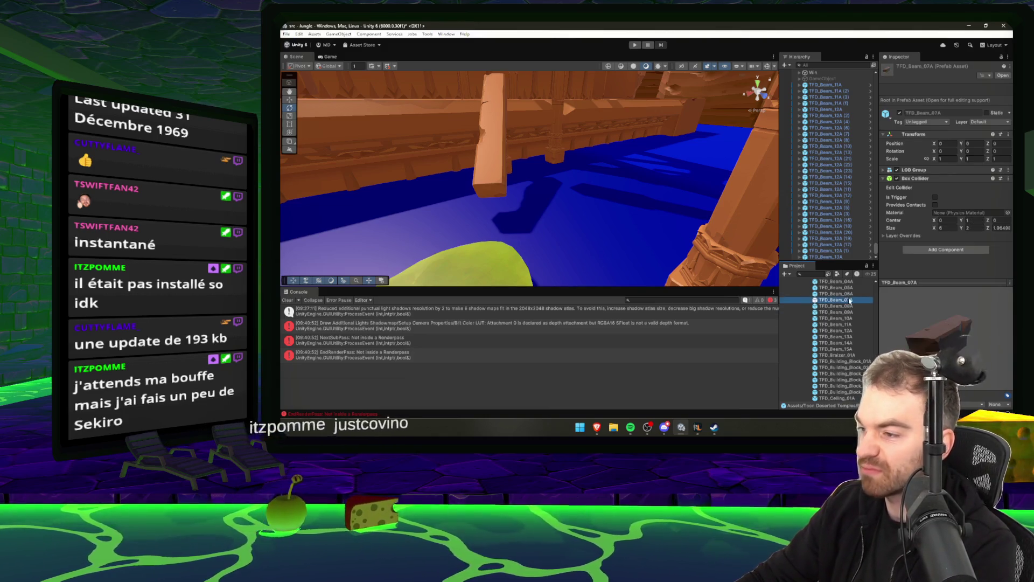
Place a TFD_Beam_07A piece beside the lily pad, turned to about 208° and tilted level.
{"action": "mouse_move", "coordinate": [835, 299]}
{"action": "left_mouse_down"}
{"action": "mouse_move", "coordinate": [578, 217]}
{"action": "mouse_move", "coordinate": [504, 209]}
{"action": "mouse_move", "coordinate": [510, 233]}
{"action": "mouse_move", "coordinate": [613, 203]}
{"action": "mouse_move", "coordinate": [573, 194]}
{"action": "mouse_move", "coordinate": [554, 231]}
{"action": "mouse_move", "coordinate": [574, 214]}
{"action": "mouse_move", "coordinate": [576, 192]}
{"action": "left_mouse_up"}
{"action": "key", "text": "e"}
{"action": "key", "text": "w"}
{"action": "left_click_drag", "start_coordinate": [657, 229], "coordinate": [722, 222]}
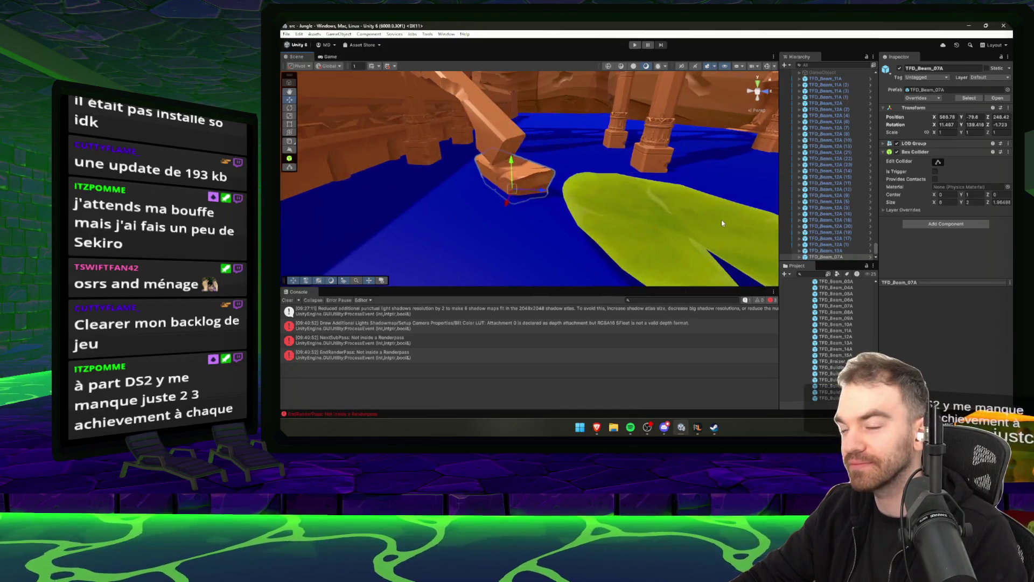
{"action": "left_click_drag", "start_coordinate": [536, 200], "coordinate": [454, 208]}
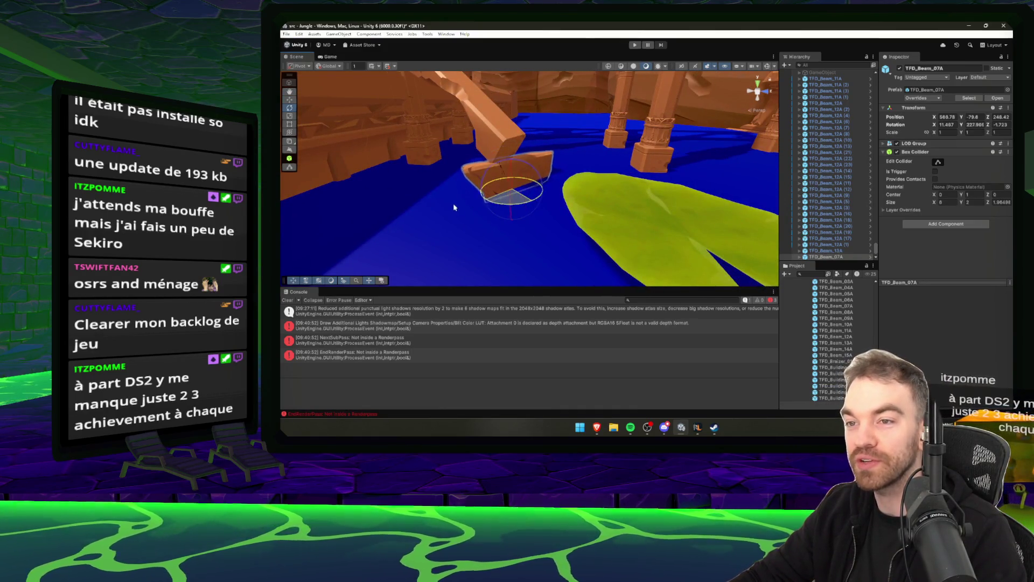
{"action": "left_click_drag", "start_coordinate": [531, 164], "coordinate": [529, 186]}
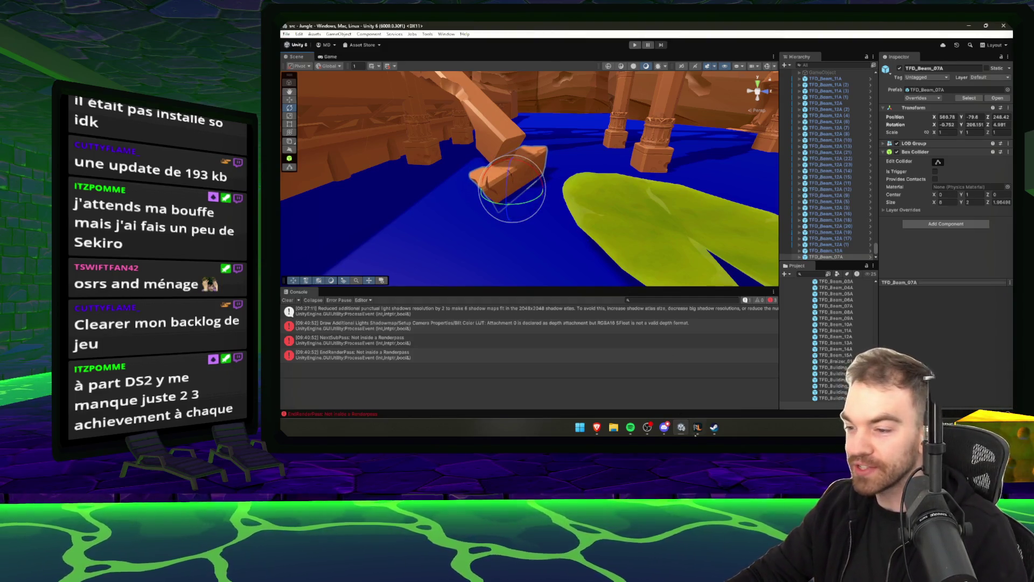
{"action": "left_click", "coordinate": [698, 428]}
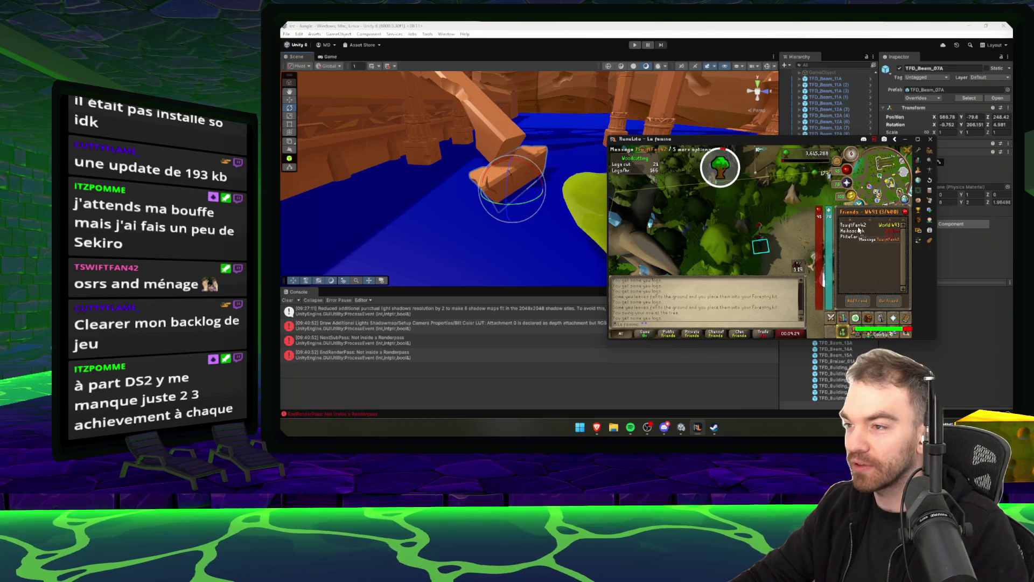
Check the log inventory and friends list in RuneLite, shift the game window, and refocus Unity.
{"action": "left_click", "coordinate": [868, 321]}
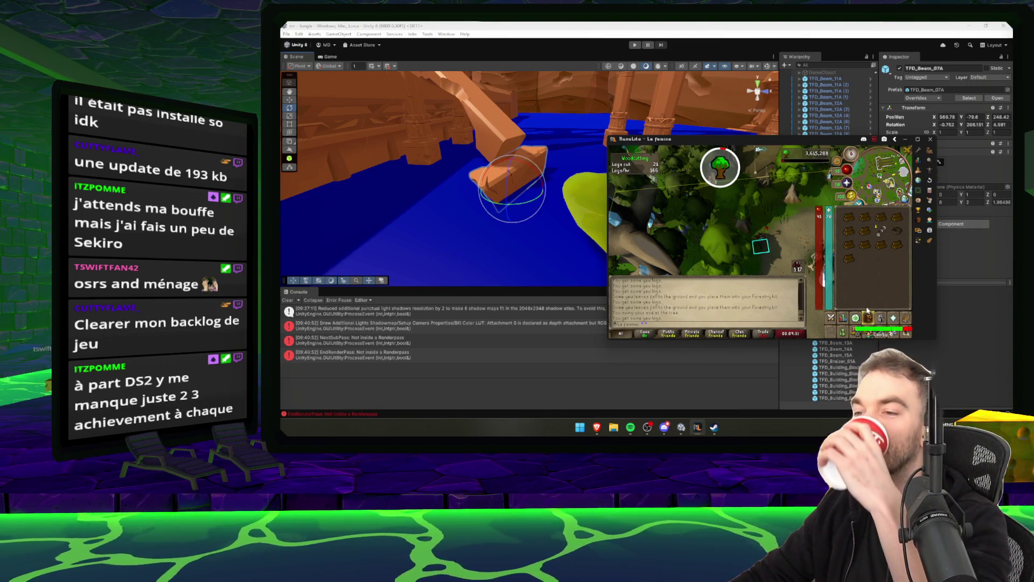
{"action": "left_click", "coordinate": [844, 333]}
{"action": "left_click_drag", "start_coordinate": [773, 142], "coordinate": [656, 141]}
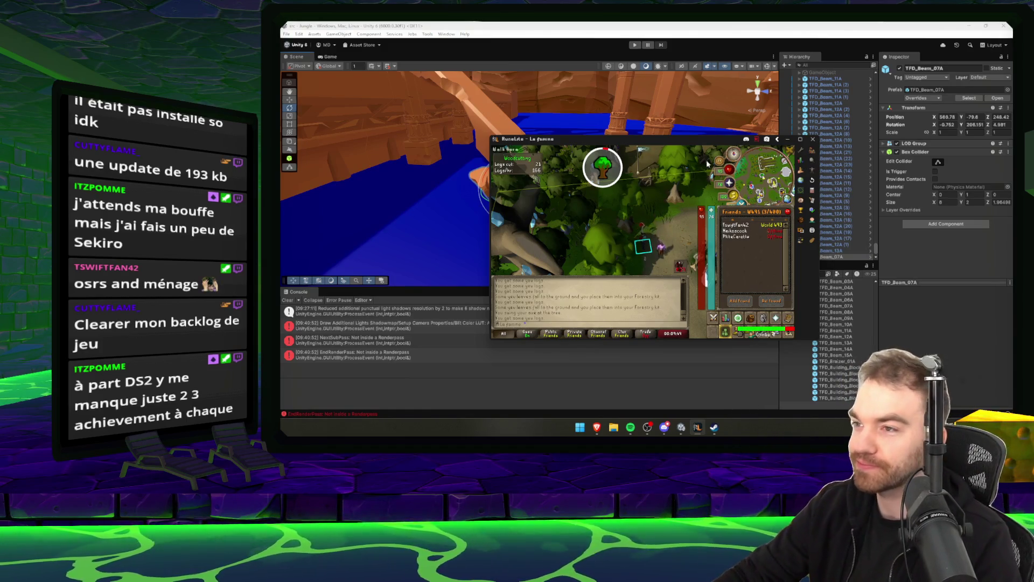
{"action": "left_click_drag", "start_coordinate": [539, 139], "coordinate": [661, 140]}
{"action": "left_click", "coordinate": [662, 139]}
{"action": "scroll", "coordinate": [535, 188], "scroll_direction": "up", "scroll_amount": 3}
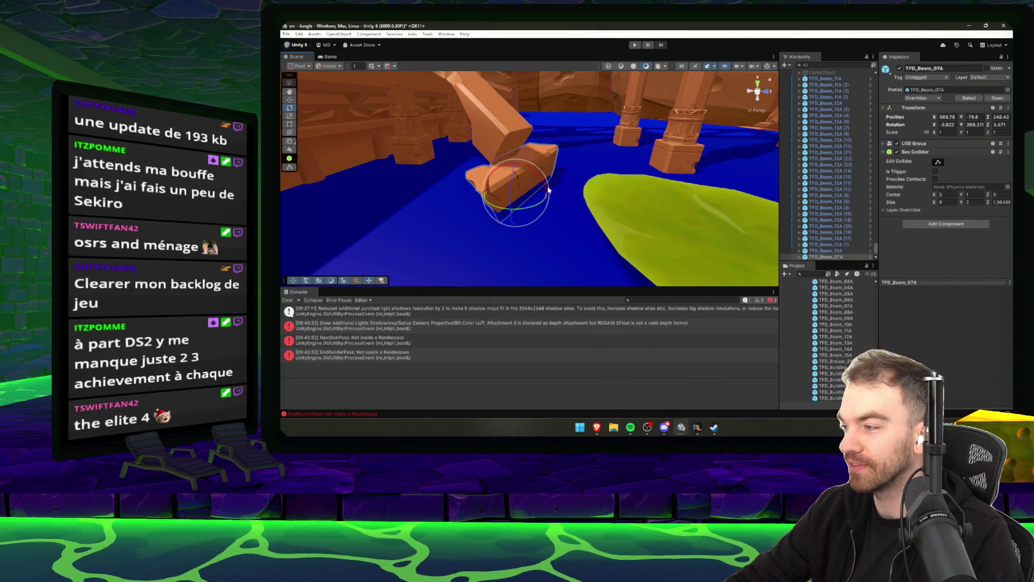
Frame the long TFD_Beam_13A, check the game inventory, then select the short beam by the lily pad.
{"action": "mouse_move", "coordinate": [557, 194]}
{"action": "left_mouse_down"}
{"action": "mouse_move", "coordinate": [545, 141]}
{"action": "mouse_move", "coordinate": [539, 167]}
{"action": "mouse_move", "coordinate": [551, 187]}
{"action": "mouse_move", "coordinate": [539, 212]}
{"action": "mouse_move", "coordinate": [586, 213]}
{"action": "mouse_move", "coordinate": [543, 209]}
{"action": "mouse_move", "coordinate": [544, 219]}
{"action": "mouse_move", "coordinate": [565, 214]}
{"action": "mouse_move", "coordinate": [712, 429]}
{"action": "left_mouse_up"}
{"action": "left_click", "coordinate": [541, 157]}
{"action": "key", "text": "f"}
{"action": "left_click", "coordinate": [697, 427]}
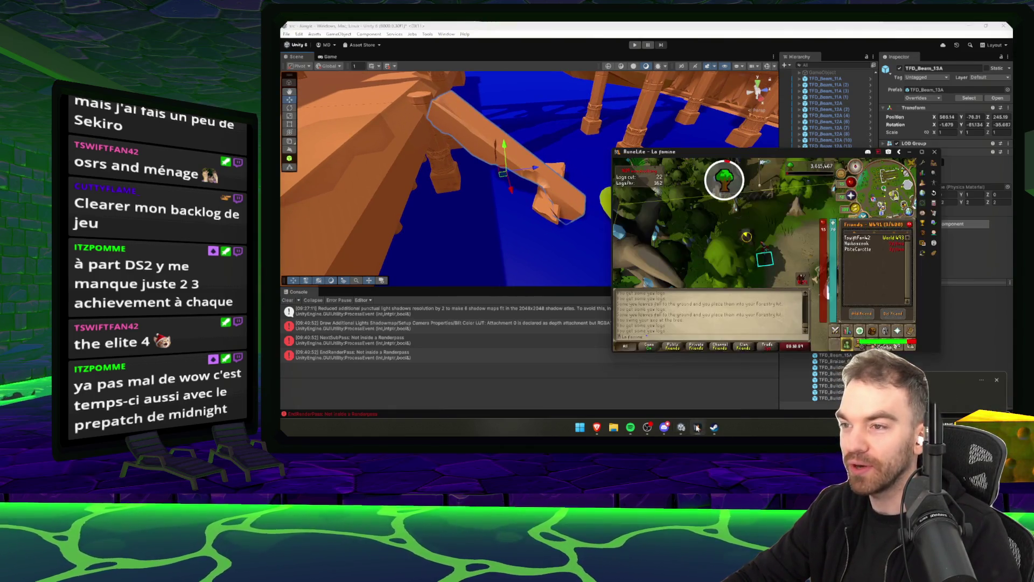
{"action": "left_click", "coordinate": [873, 330]}
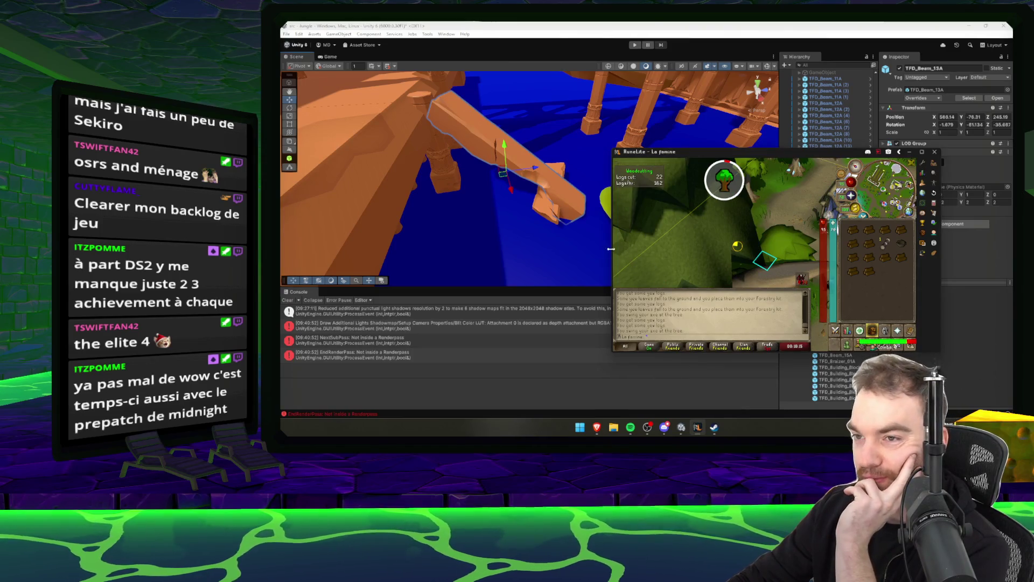
{"action": "left_click", "coordinate": [553, 218]}
{"action": "left_click", "coordinate": [553, 219]}
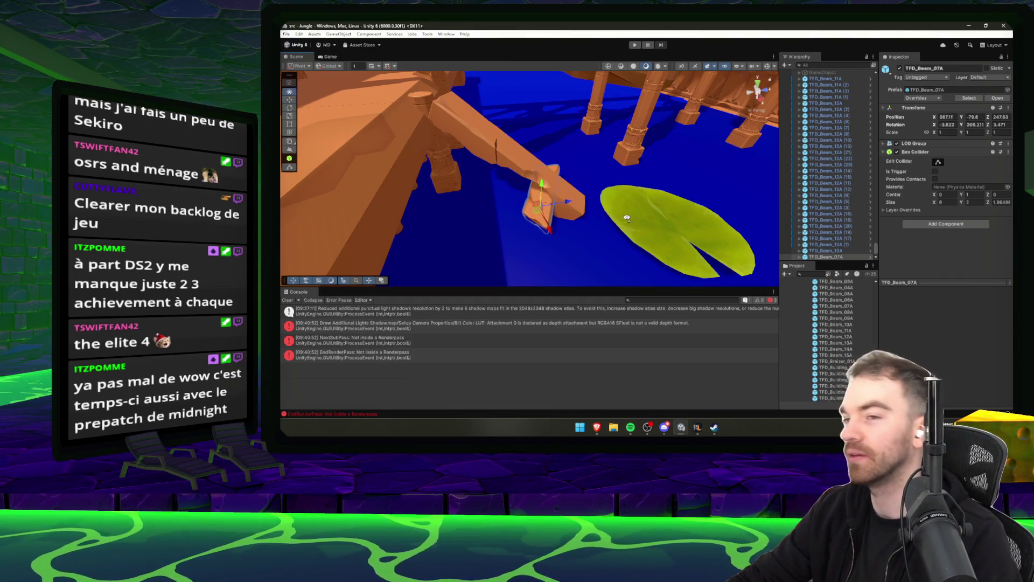
Select and frame lily pad TFD_Water_Lily_02A (18), lowering it slightly.
{"action": "mouse_move", "coordinate": [626, 218]}
{"action": "left_mouse_down"}
{"action": "mouse_move", "coordinate": [587, 205]}
{"action": "mouse_move", "coordinate": [627, 220]}
{"action": "left_mouse_up"}
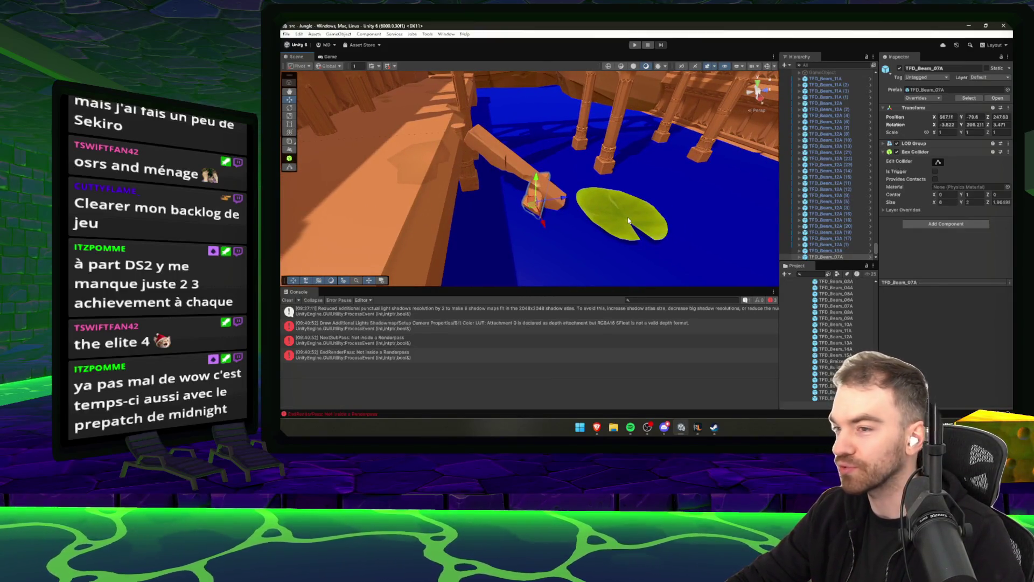
{"action": "left_click", "coordinate": [629, 220]}
{"action": "key", "text": "f"}
{"action": "left_click_drag", "start_coordinate": [557, 172], "coordinate": [558, 177]}
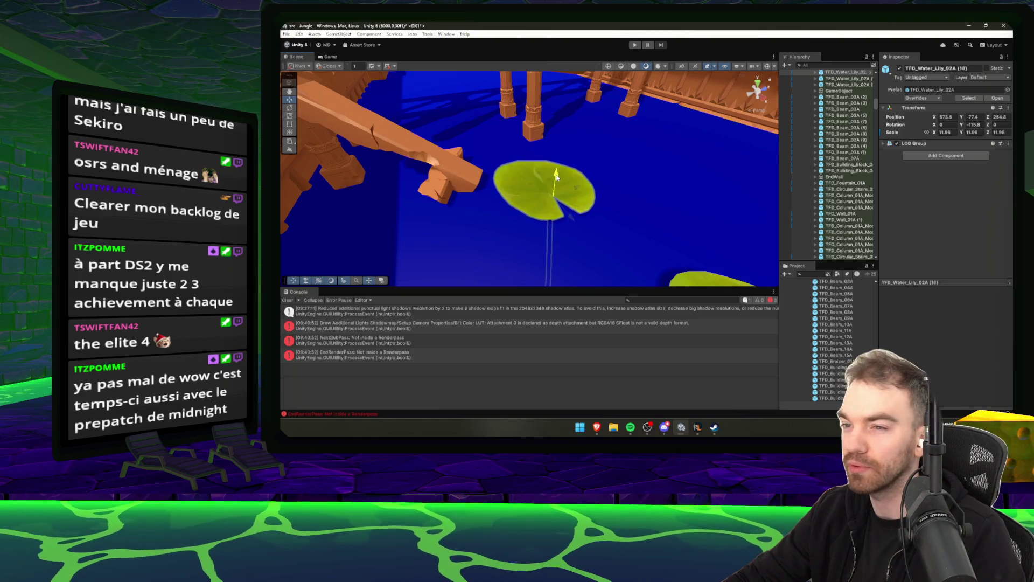
Walk the character in the game, then nudge the lily pad to X 576.24, Z 255.32.
{"action": "key", "text": "alt+Tab"}
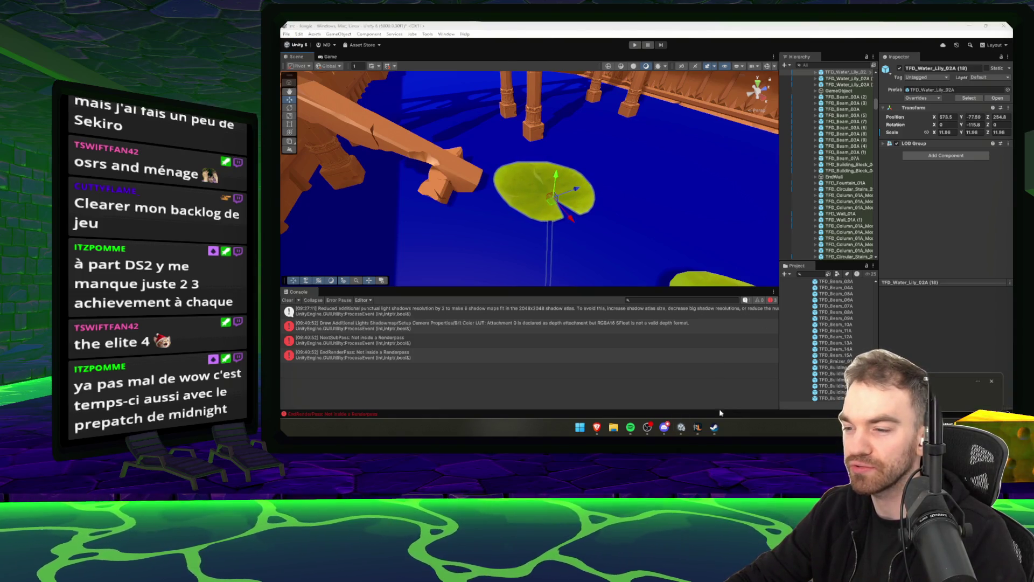
{"action": "left_click", "coordinate": [699, 428]}
{"action": "scroll", "coordinate": [765, 269], "scroll_direction": "down", "scroll_amount": 3}
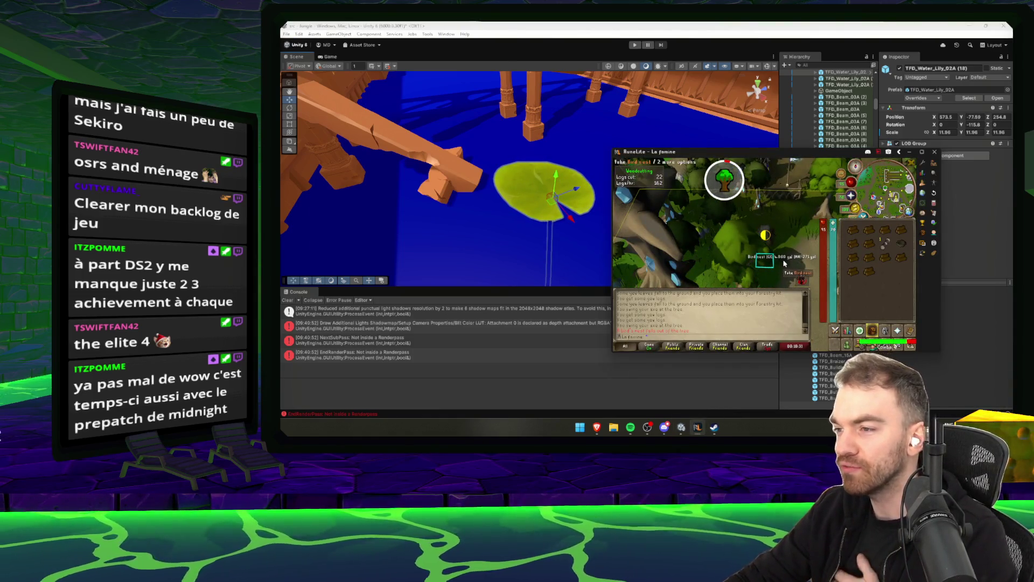
{"action": "left_click", "coordinate": [784, 263]}
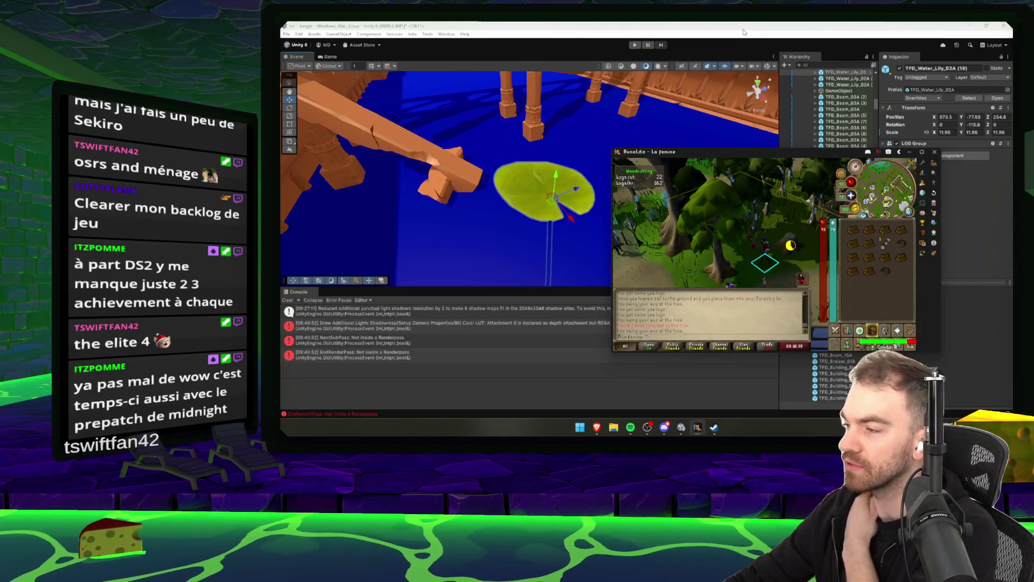
{"action": "left_click", "coordinate": [736, 29]}
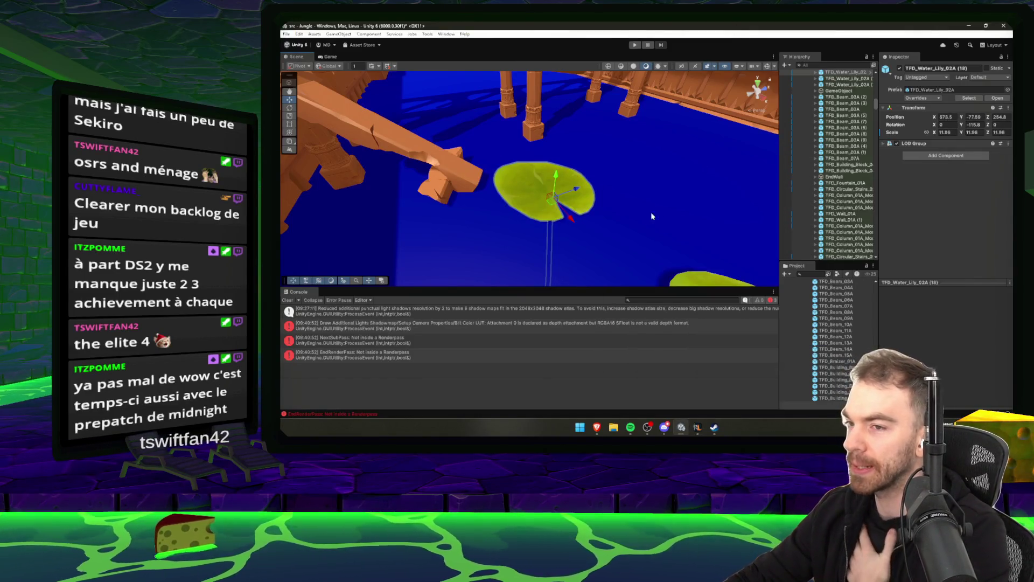
{"action": "left_click_drag", "start_coordinate": [651, 217], "coordinate": [652, 207]}
{"action": "mouse_move", "coordinate": [547, 201]}
{"action": "left_mouse_down"}
{"action": "mouse_move", "coordinate": [577, 224]}
{"action": "mouse_move", "coordinate": [655, 229]}
{"action": "mouse_move", "coordinate": [620, 219]}
{"action": "mouse_move", "coordinate": [656, 27]}
{"action": "left_mouse_up"}
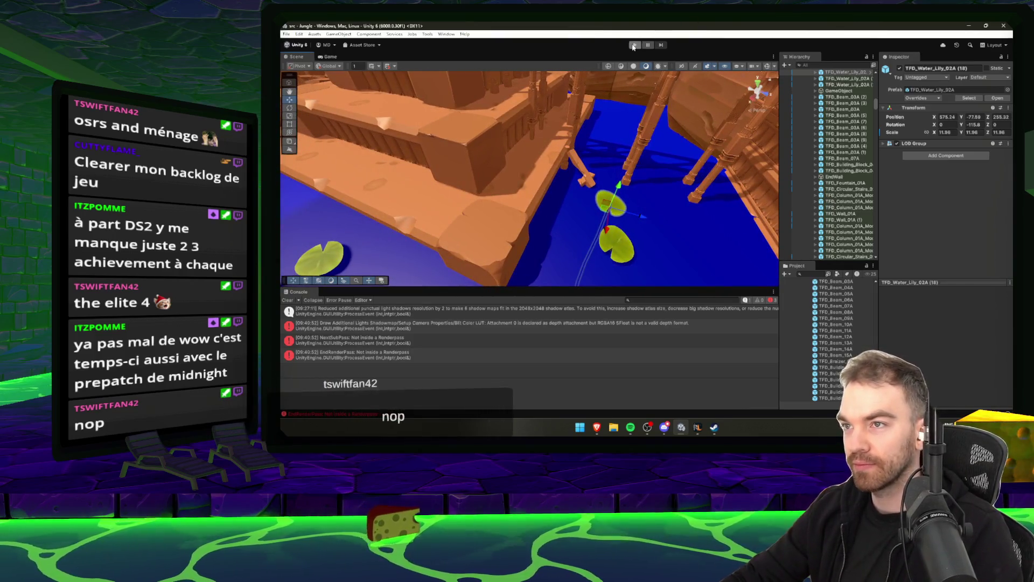
{"action": "left_click", "coordinate": [634, 46]}
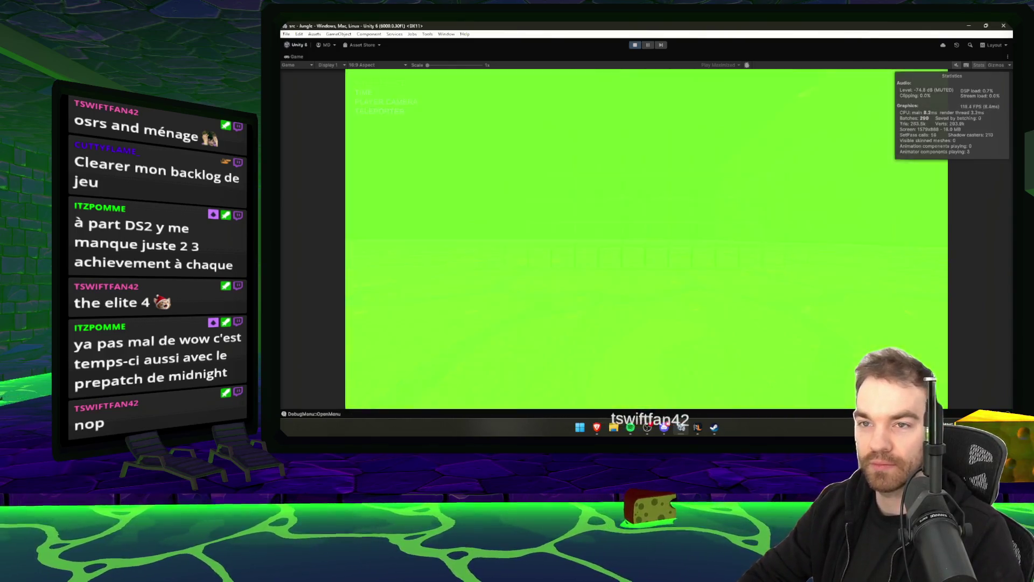
{"action": "key", "text": "w"}
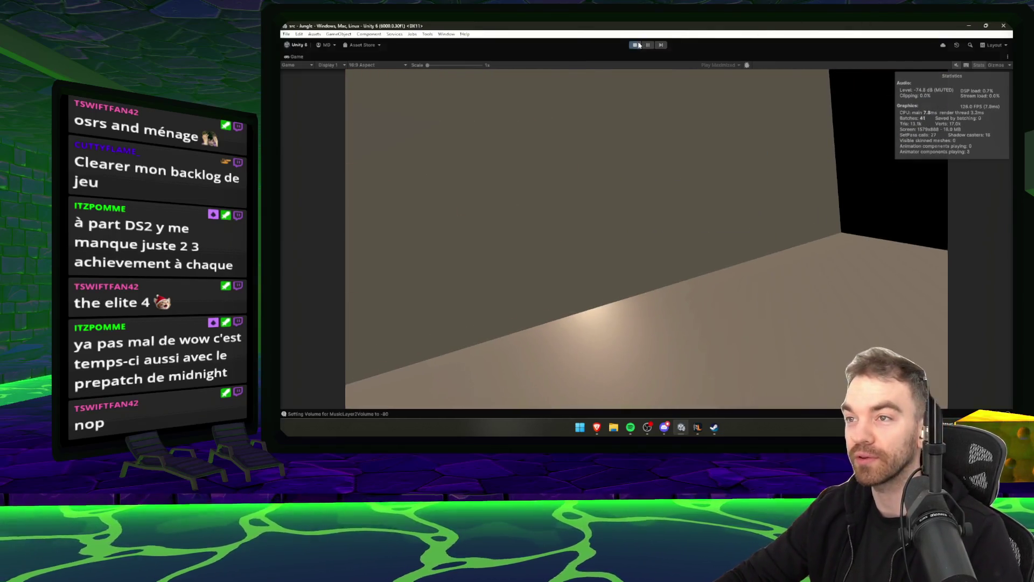
{"action": "key", "text": "ctrl+p"}
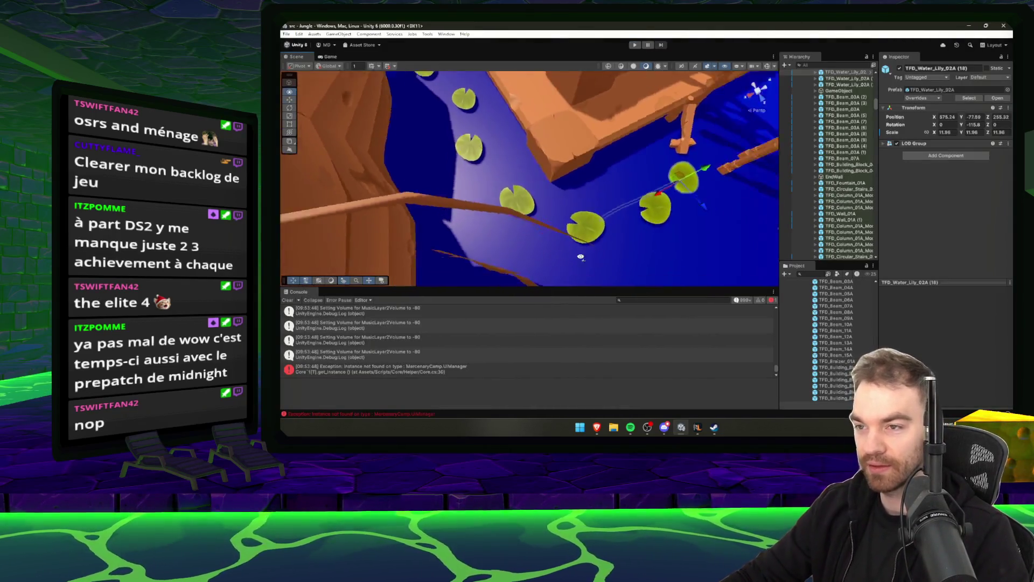
Slide the upper lily pad along the river and duplicate it into lily pad copy (20).
{"action": "key", "text": "w"}
{"action": "left_click", "coordinate": [520, 236]}
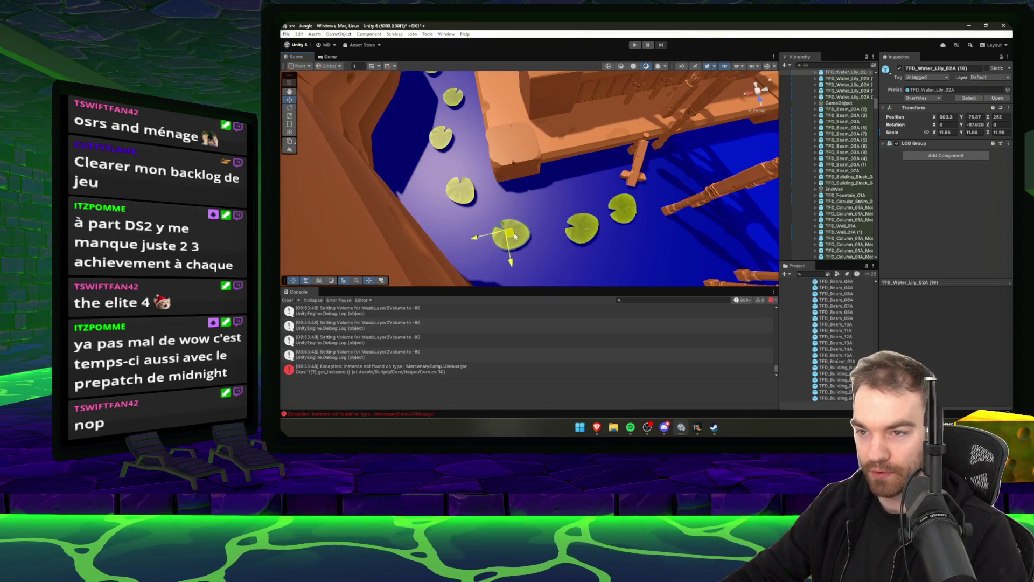
{"action": "left_click", "coordinate": [466, 196]}
{"action": "left_click_drag", "start_coordinate": [471, 207], "coordinate": [570, 218]}
{"action": "left_click", "coordinate": [481, 195]}
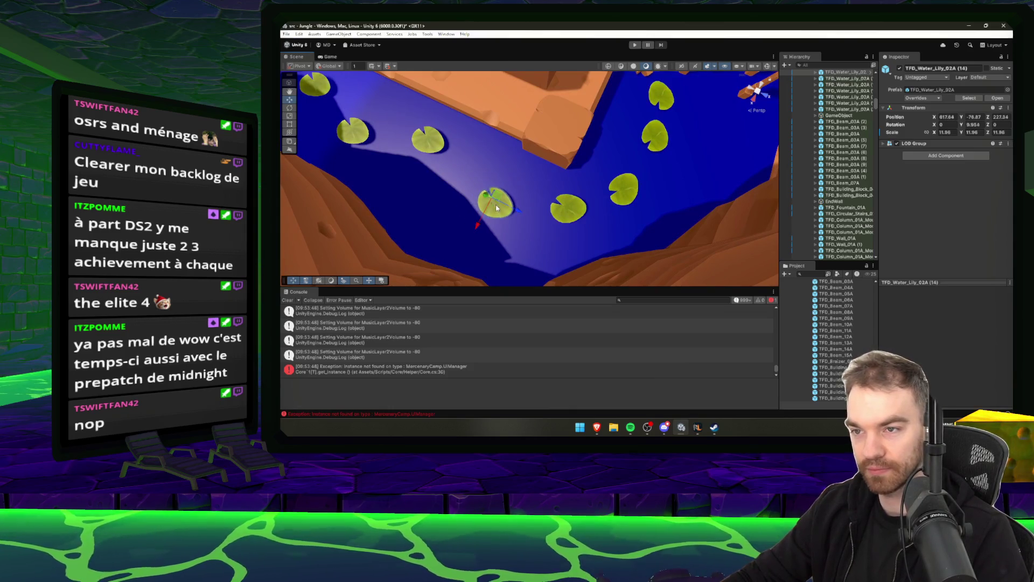
{"action": "left_click", "coordinate": [434, 150]}
{"action": "mouse_move", "coordinate": [428, 145]}
{"action": "left_mouse_down"}
{"action": "mouse_move", "coordinate": [467, 158]}
{"action": "mouse_move", "coordinate": [408, 156]}
{"action": "left_mouse_up"}
{"action": "key", "text": "ctrl+d"}
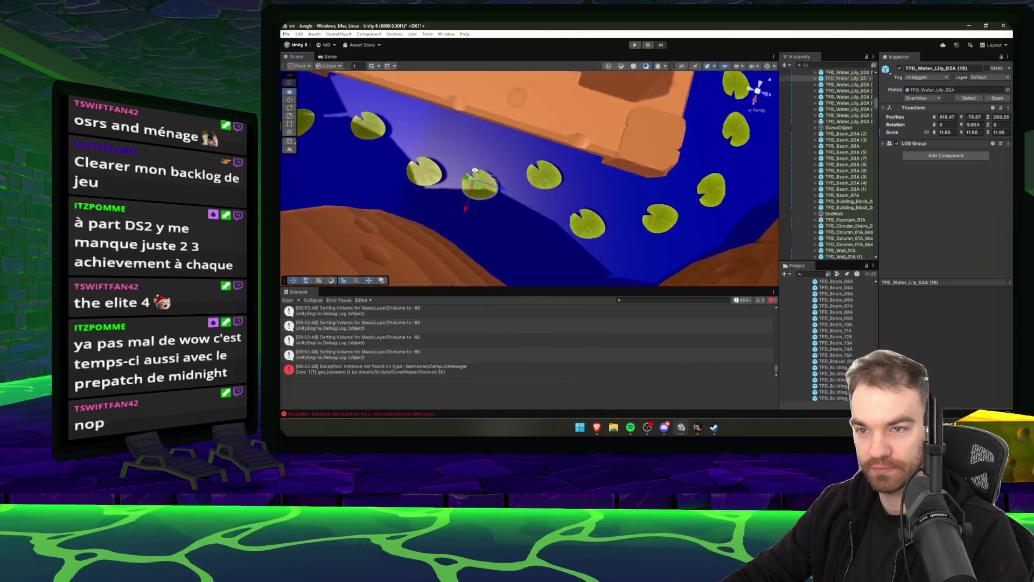
Shift more lily pads across the water to even out their spacing.
{"action": "left_click", "coordinate": [520, 183]}
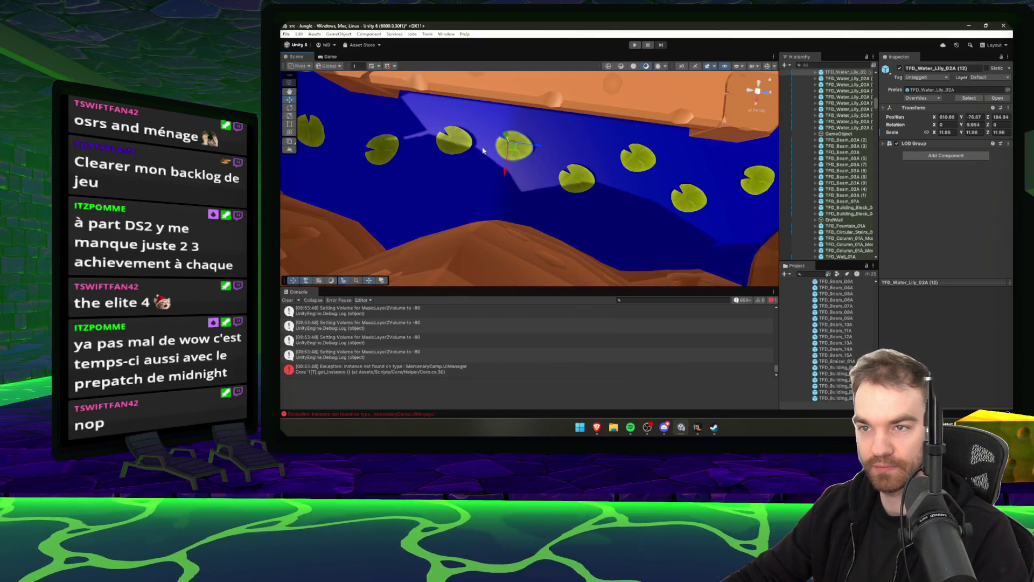
{"action": "left_click", "coordinate": [456, 141]}
{"action": "mouse_move", "coordinate": [456, 141]}
{"action": "left_mouse_down"}
{"action": "mouse_move", "coordinate": [446, 160]}
{"action": "mouse_move", "coordinate": [532, 181]}
{"action": "left_mouse_up"}
{"action": "left_click", "coordinate": [533, 178]}
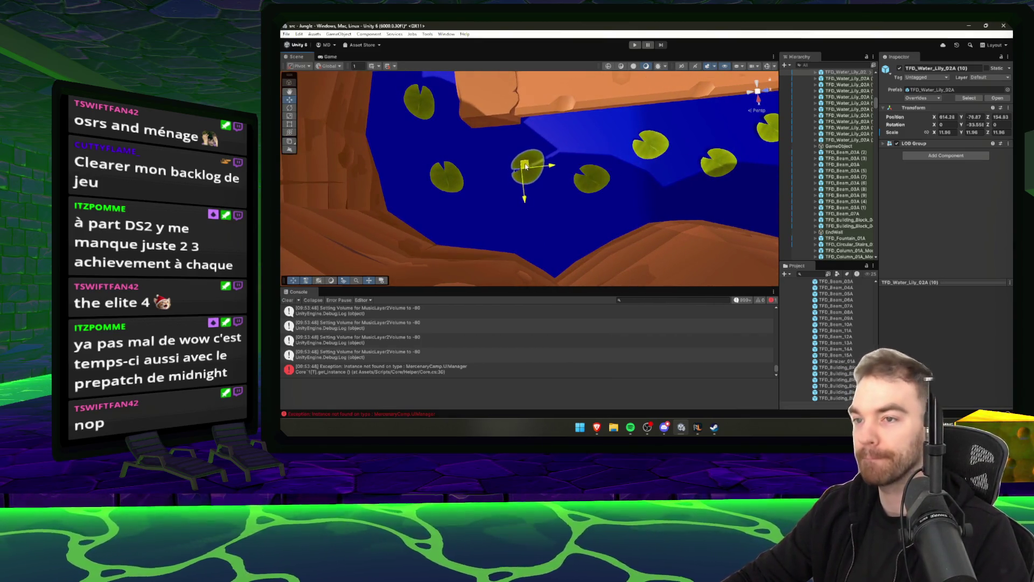
{"action": "left_click", "coordinate": [443, 178]}
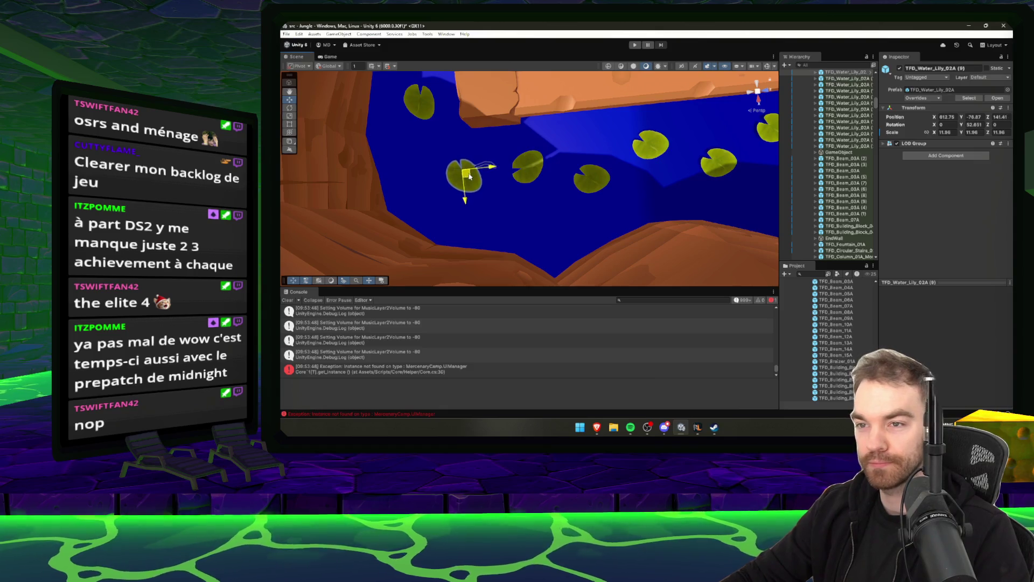
{"action": "left_click", "coordinate": [424, 118]}
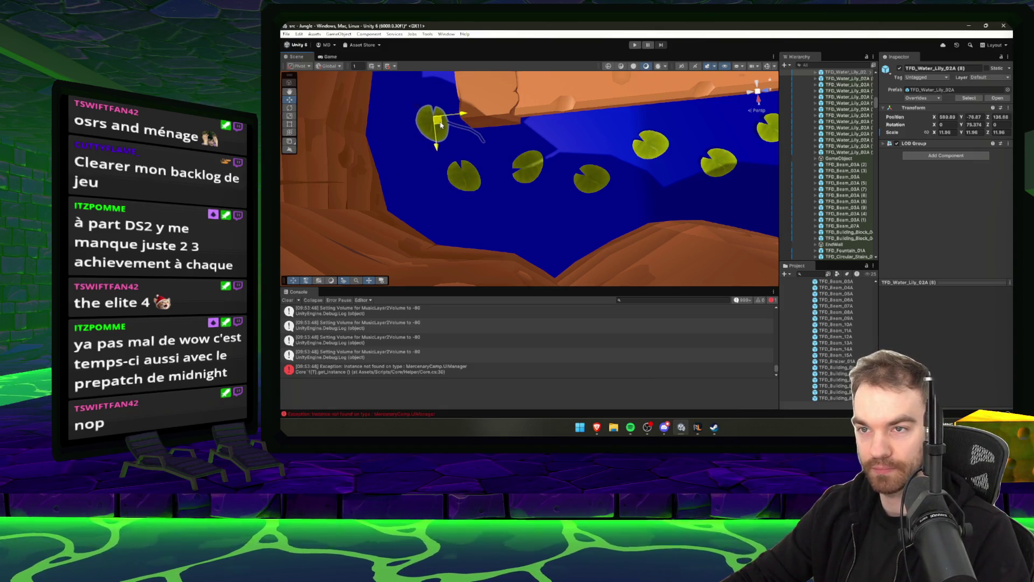
{"action": "left_click", "coordinate": [472, 177]}
{"action": "mouse_move", "coordinate": [476, 171]}
{"action": "left_mouse_down"}
{"action": "mouse_move", "coordinate": [584, 157]}
{"action": "mouse_move", "coordinate": [656, 167]}
{"action": "mouse_move", "coordinate": [566, 175]}
{"action": "left_mouse_up"}
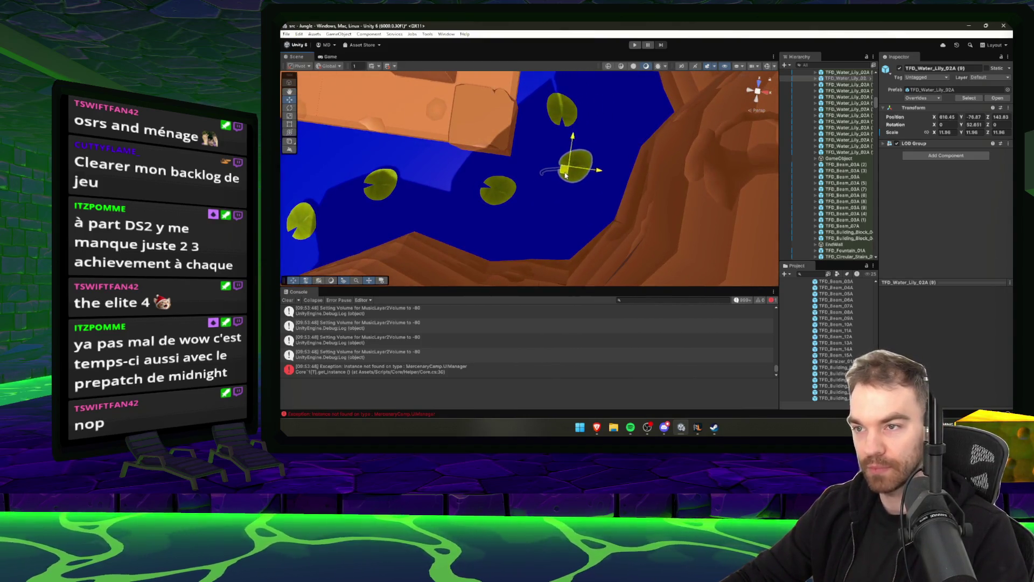
Move the new lily pad copy into the river gap, then bring RuneLite forward.
{"action": "left_click", "coordinate": [499, 188]}
{"action": "mouse_move", "coordinate": [498, 188]}
{"action": "left_mouse_down"}
{"action": "mouse_move", "coordinate": [541, 224]}
{"action": "mouse_move", "coordinate": [490, 204]}
{"action": "left_mouse_up"}
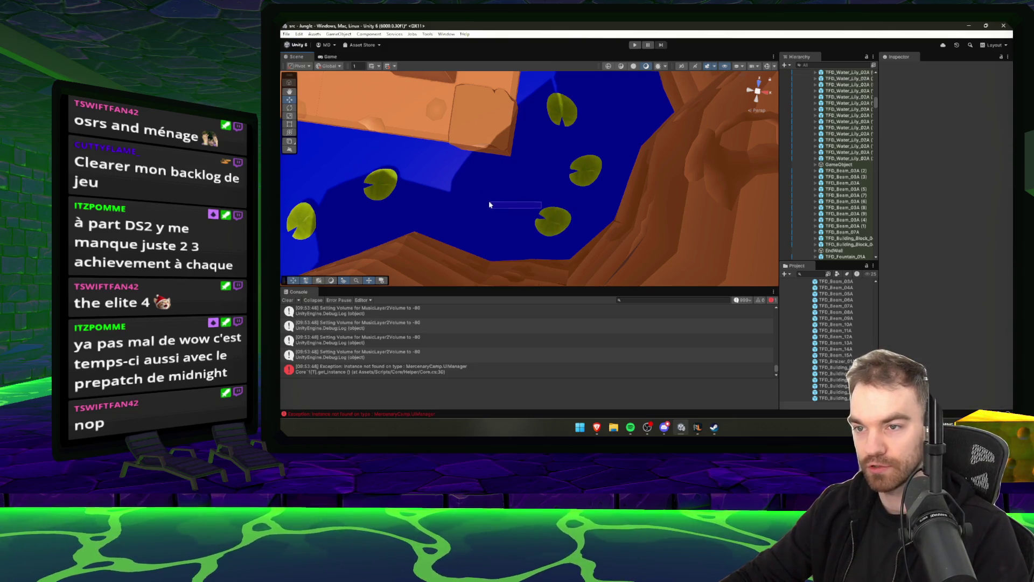
{"action": "left_click", "coordinate": [557, 219]}
{"action": "left_click_drag", "start_coordinate": [557, 219], "coordinate": [481, 208]}
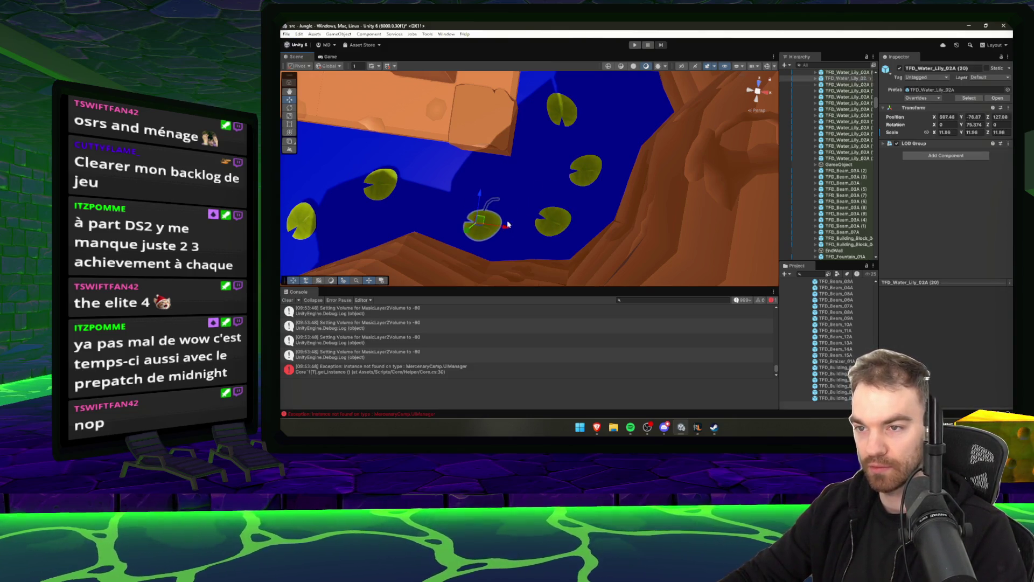
{"action": "left_click", "coordinate": [554, 230]}
{"action": "left_click", "coordinate": [578, 170]}
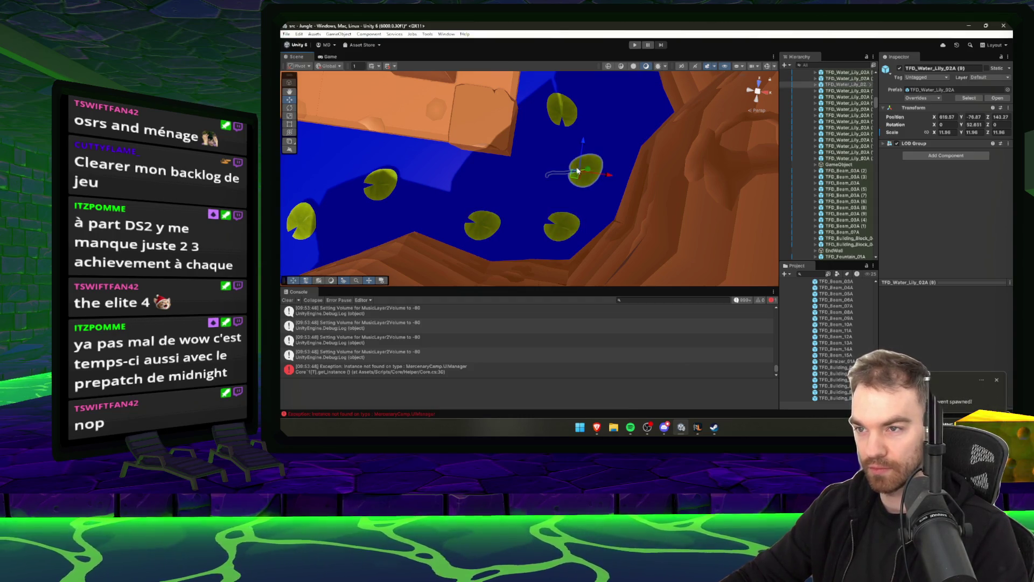
{"action": "left_click", "coordinate": [698, 427]}
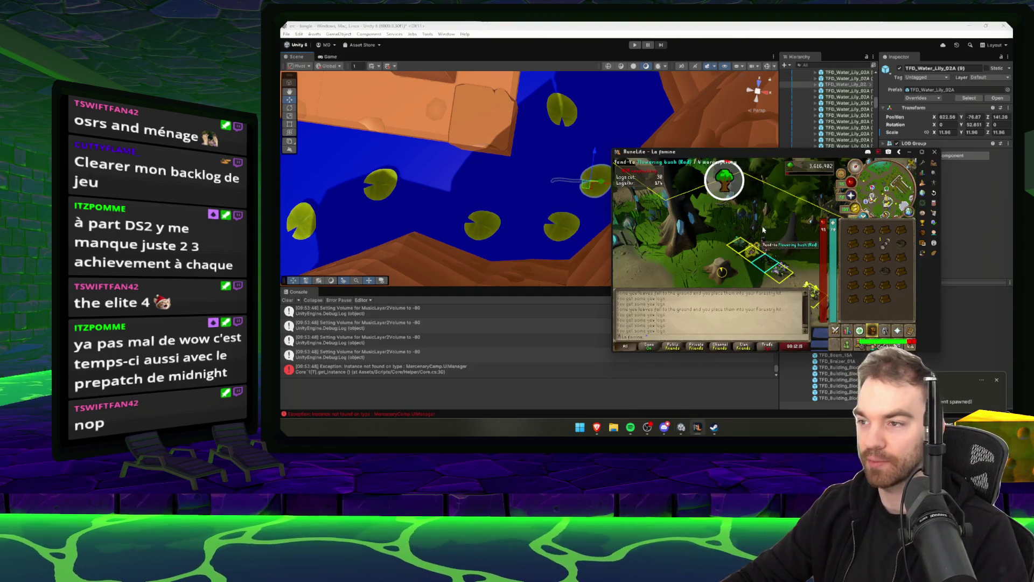
Bank the logs at the deposit box, resume chopping the yew, then return to Unity.
{"action": "key", "text": "Left"}
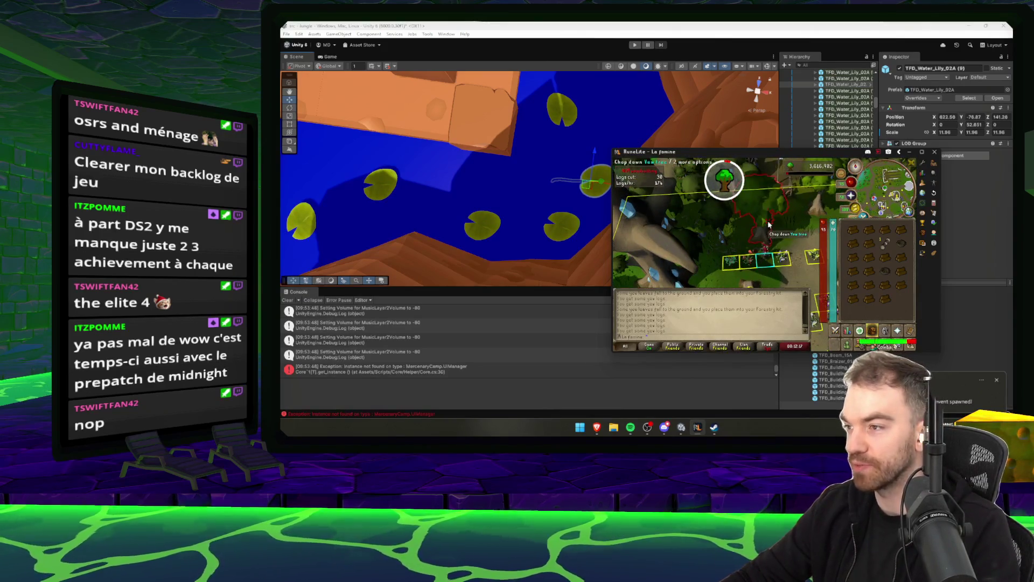
{"action": "left_click", "coordinate": [770, 225]}
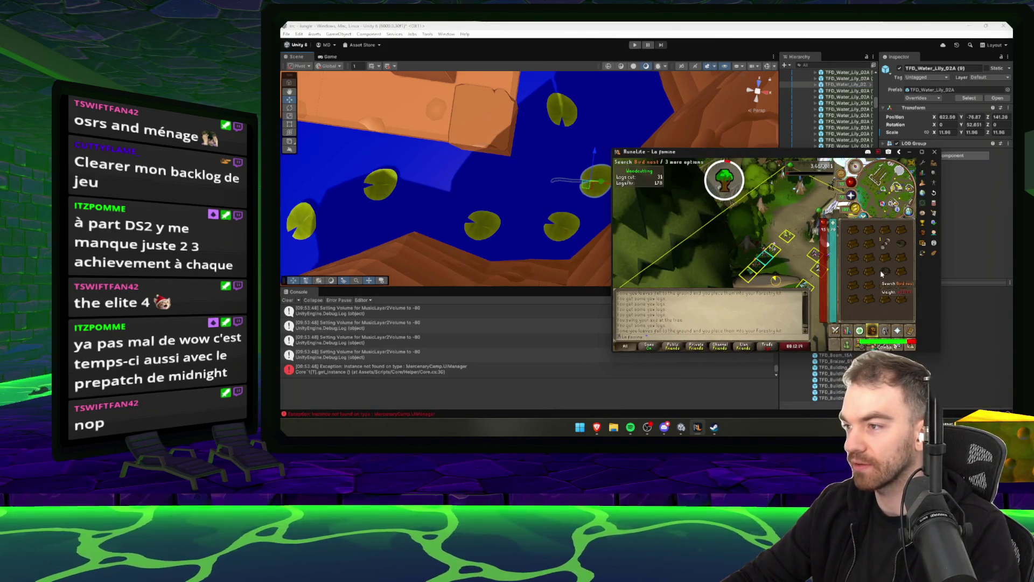
{"action": "key", "text": "Left"}
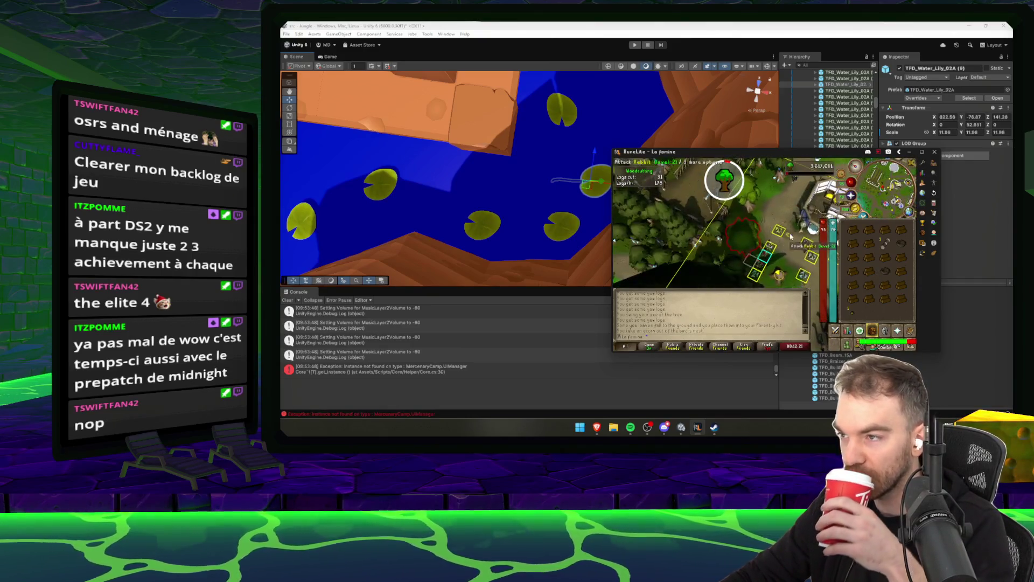
{"action": "left_click", "coordinate": [814, 211]}
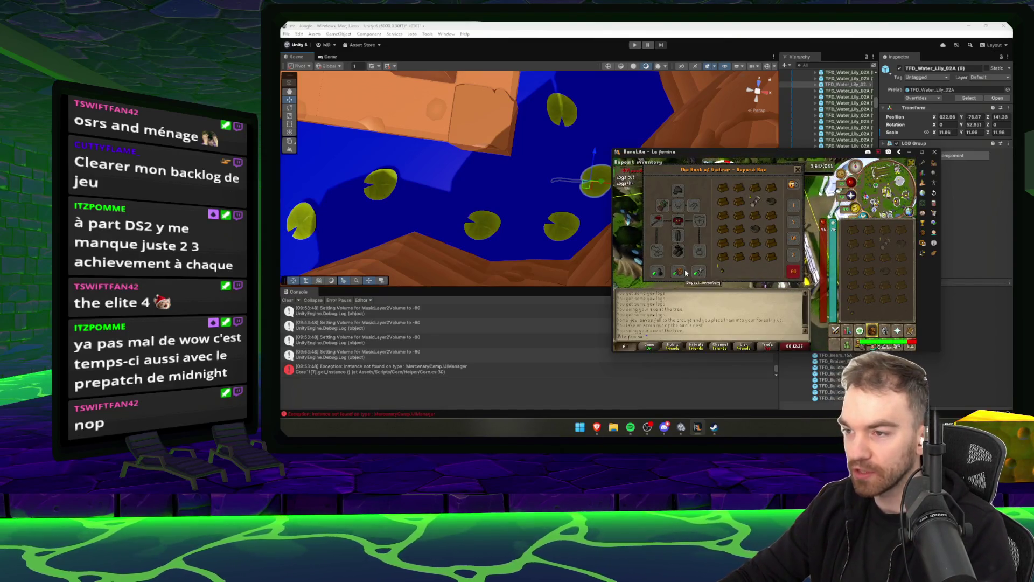
{"action": "left_click", "coordinate": [798, 169]}
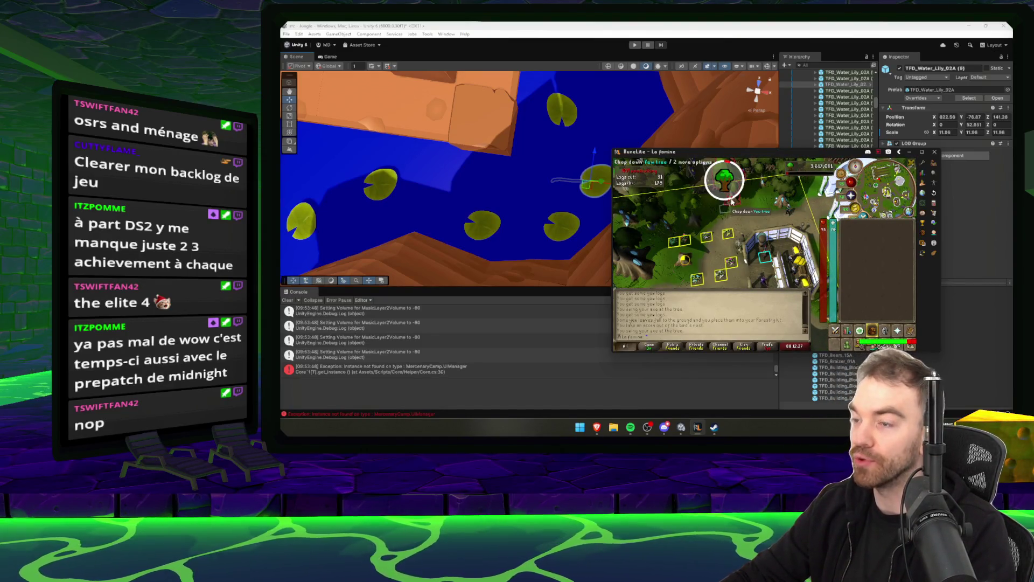
{"action": "left_click", "coordinate": [732, 201]}
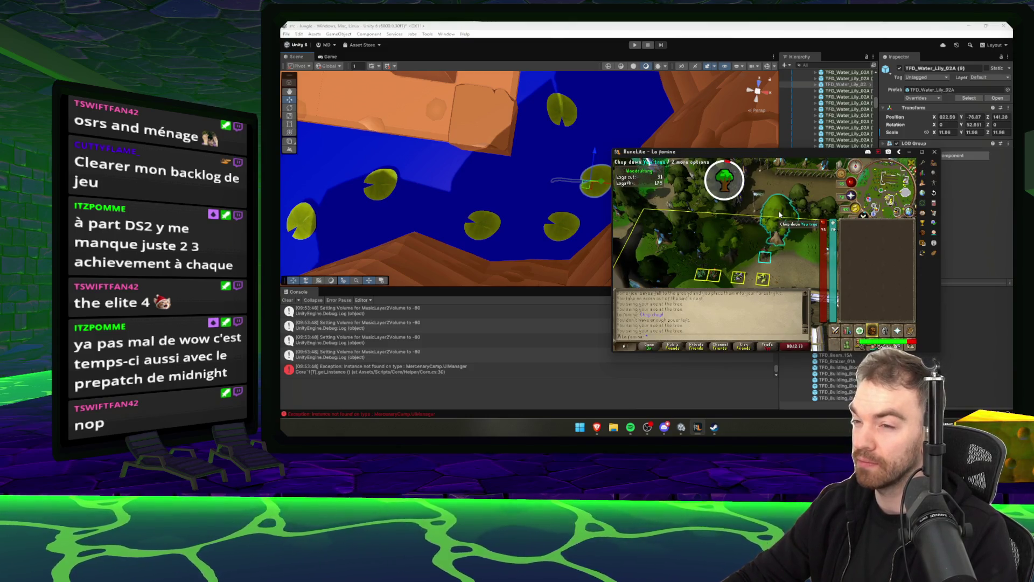
{"action": "left_click", "coordinate": [563, 122]}
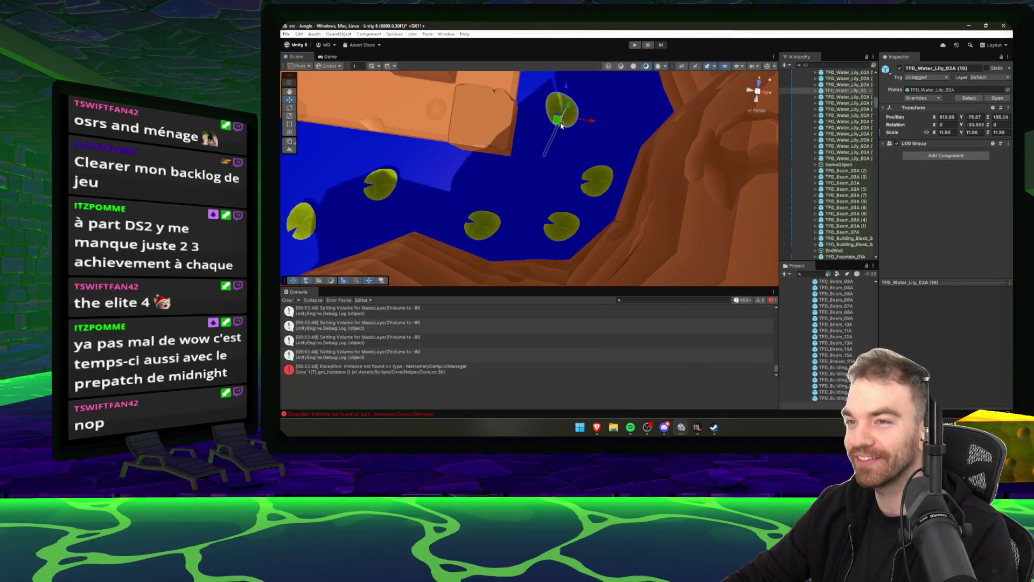
Slide the selected lily pad rightward along the river, then return to RuneLite.
{"action": "mouse_move", "coordinate": [562, 126]}
{"action": "left_mouse_down"}
{"action": "mouse_move", "coordinate": [596, 142]}
{"action": "mouse_move", "coordinate": [614, 238]}
{"action": "left_mouse_up"}
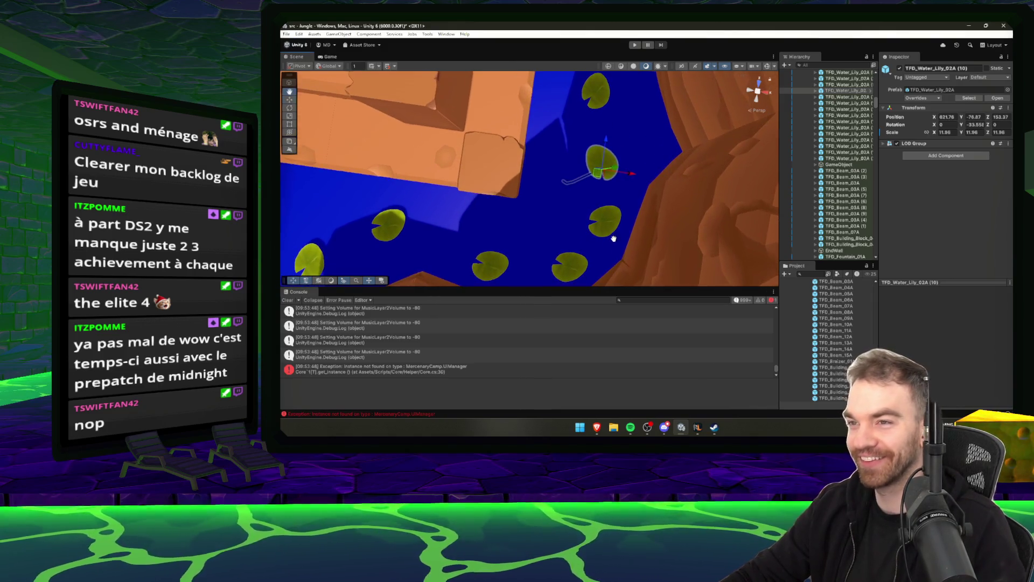
{"action": "mouse_move", "coordinate": [598, 169]}
{"action": "left_mouse_down"}
{"action": "mouse_move", "coordinate": [492, 201]}
{"action": "mouse_move", "coordinate": [513, 185]}
{"action": "mouse_move", "coordinate": [539, 214]}
{"action": "left_mouse_up"}
{"action": "left_click", "coordinate": [517, 194]}
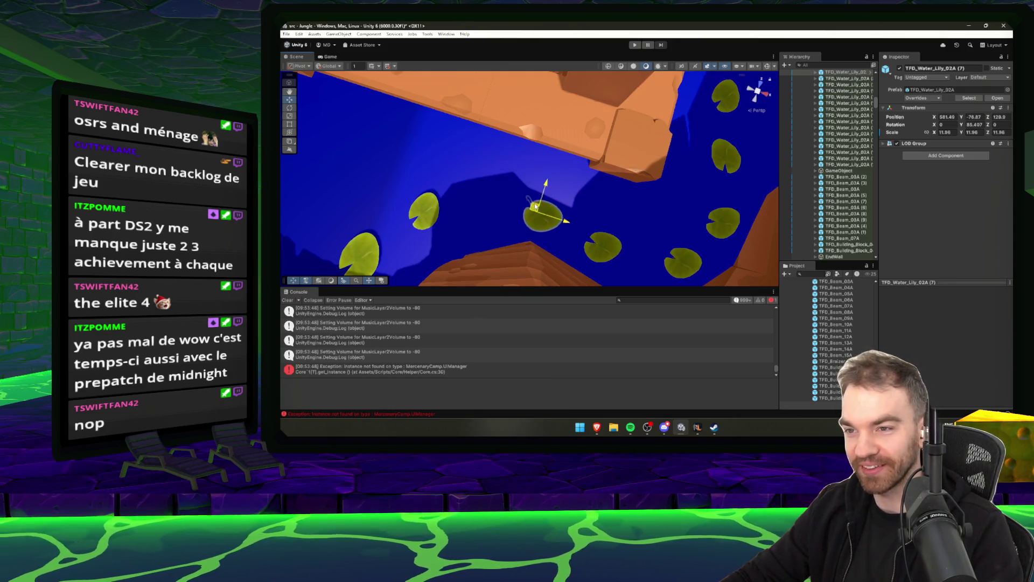
{"action": "left_click", "coordinate": [426, 206]}
{"action": "left_click", "coordinate": [710, 425]}
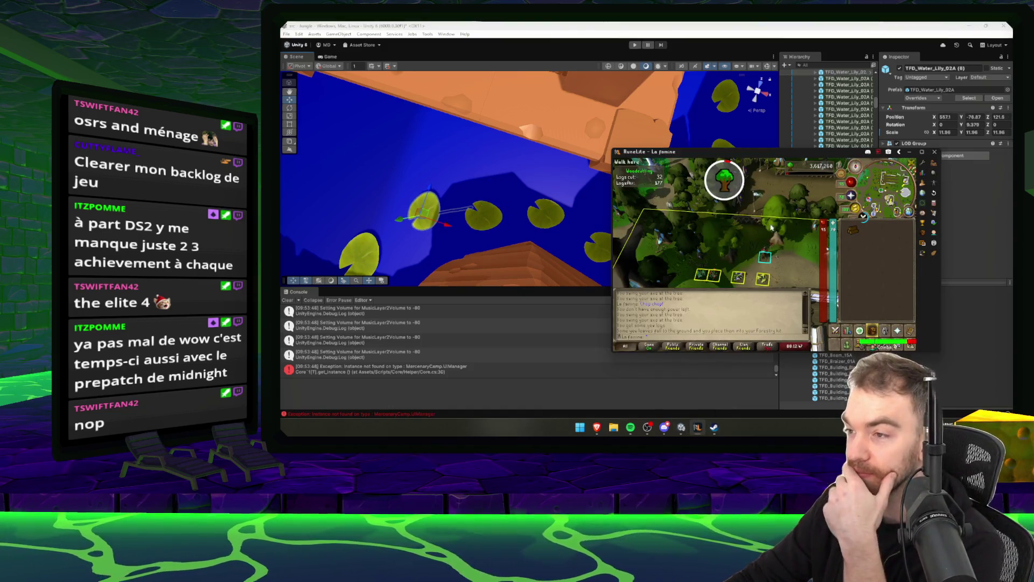
Open the bank, search 'twi' for Twitcher's gloves, close it, and refocus Unity.
{"action": "left_click", "coordinate": [772, 228]}
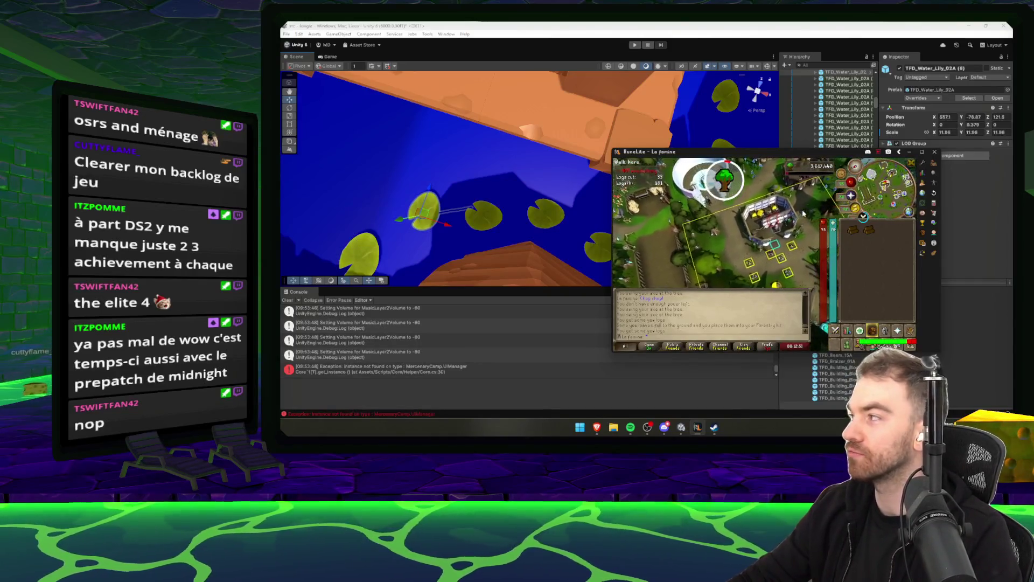
{"action": "left_click", "coordinate": [745, 277]}
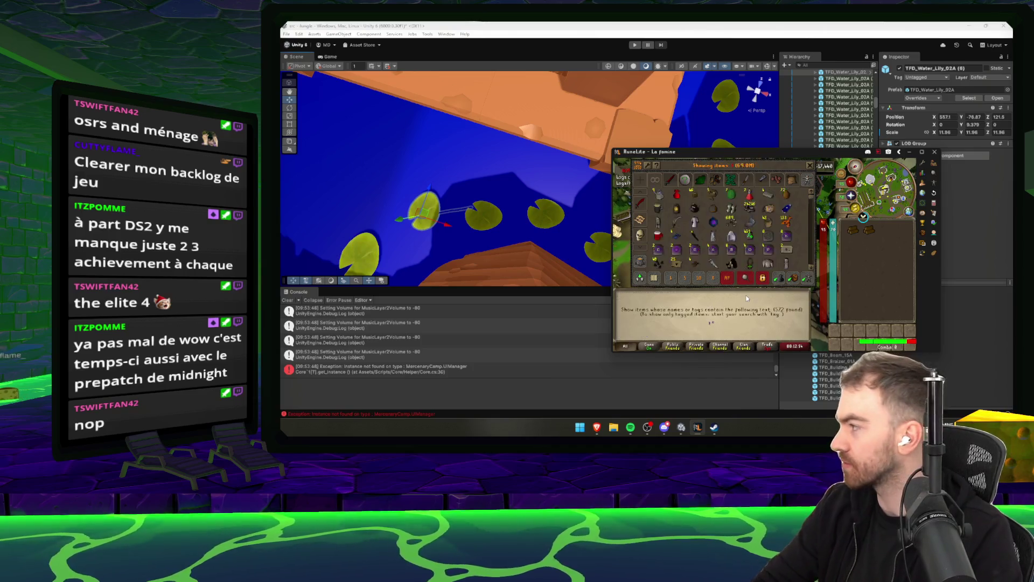
{"action": "type", "text": "twi"}
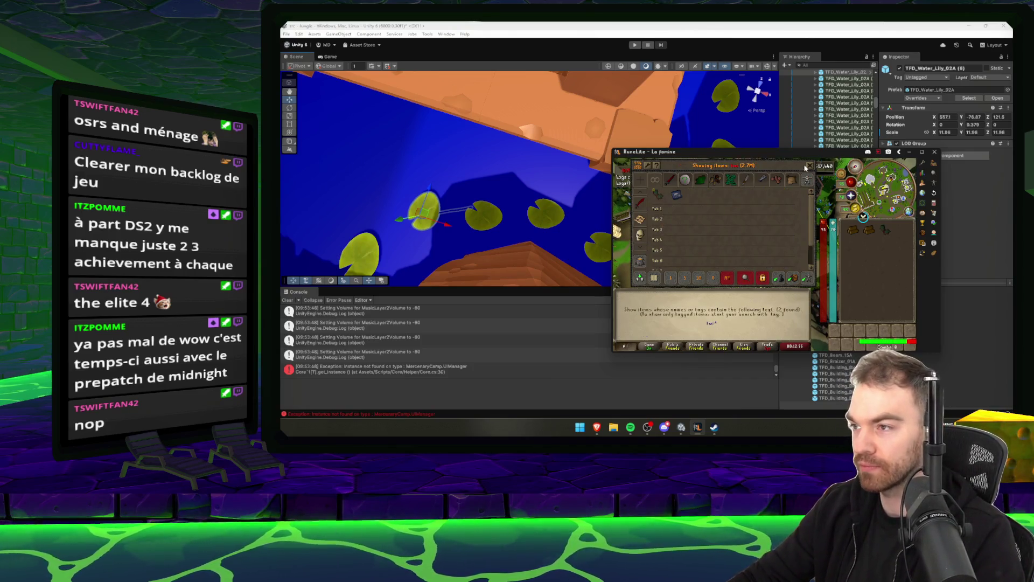
{"action": "left_click", "coordinate": [809, 166]}
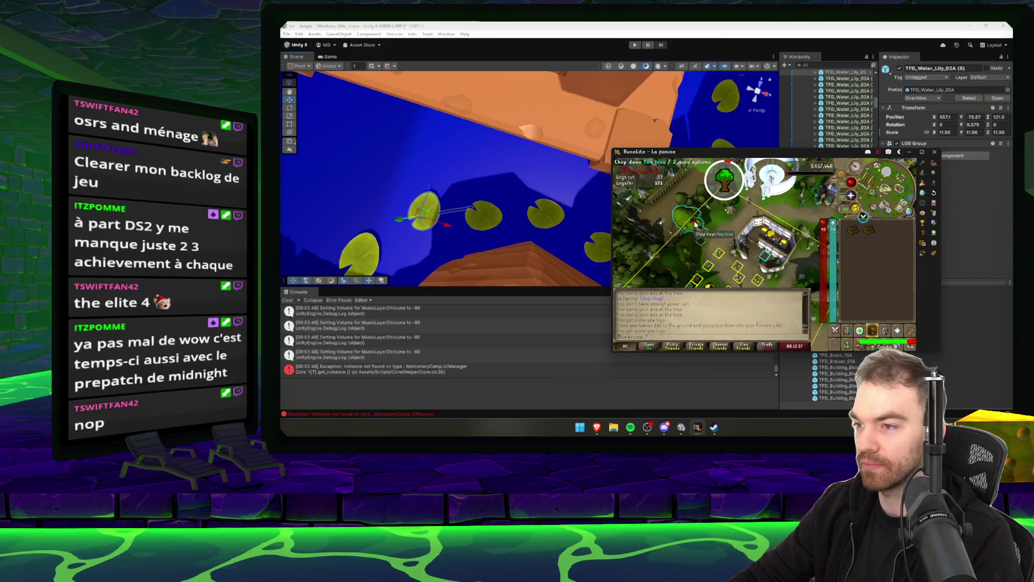
{"action": "left_click", "coordinate": [554, 169]}
{"action": "key", "text": "f"}
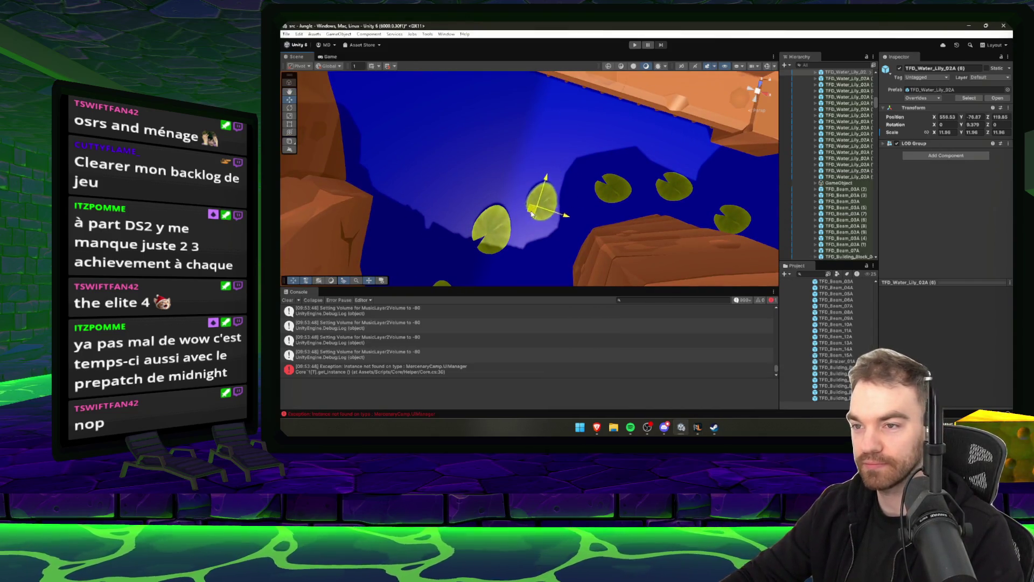
Move two lily pads further downstream along the river.
{"action": "left_click", "coordinate": [507, 245]}
{"action": "key", "text": "f"}
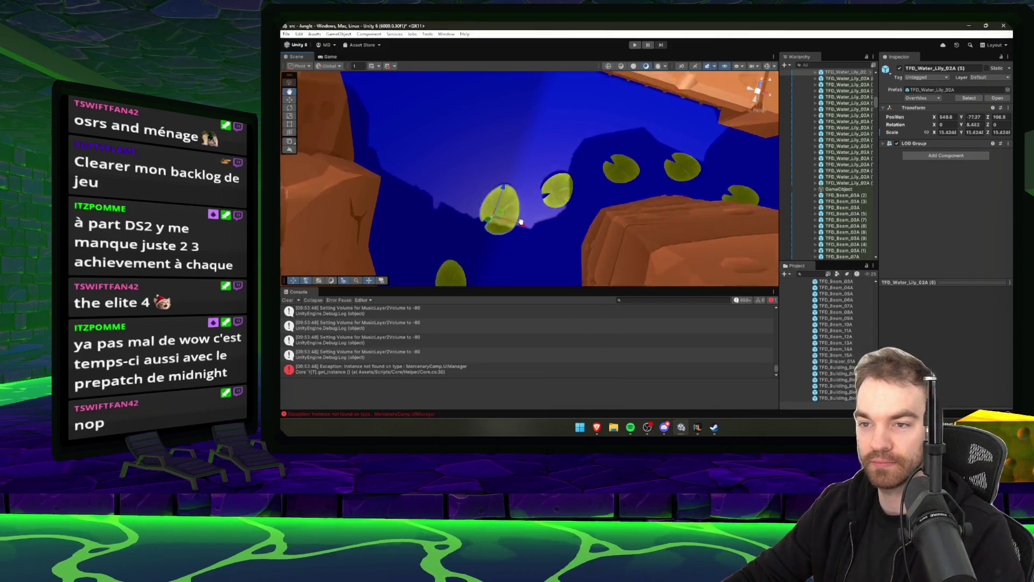
{"action": "left_click_drag", "start_coordinate": [506, 183], "coordinate": [512, 215]}
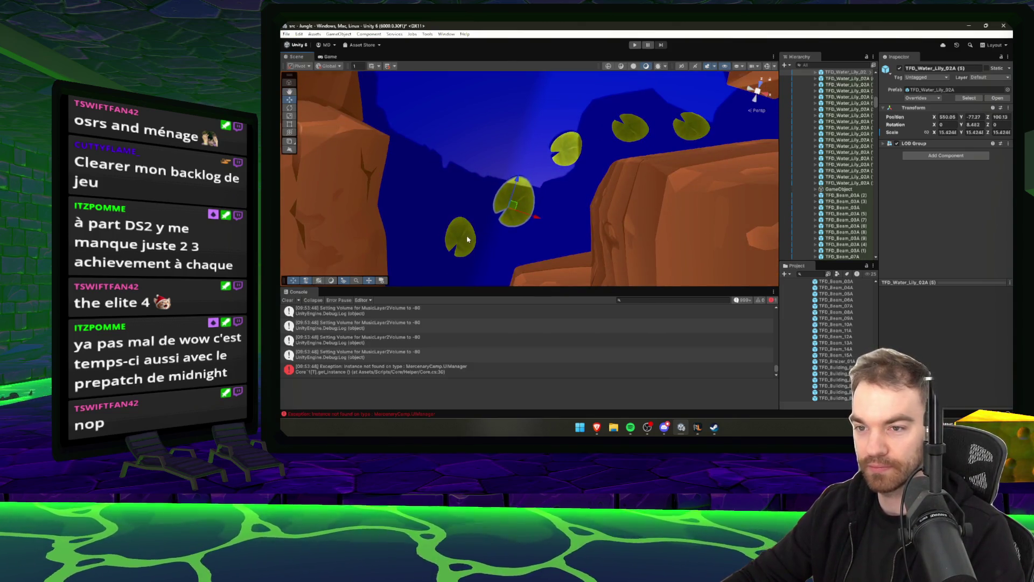
{"action": "mouse_move", "coordinate": [465, 244]}
{"action": "left_mouse_down"}
{"action": "mouse_move", "coordinate": [640, 224]}
{"action": "mouse_move", "coordinate": [669, 196]}
{"action": "mouse_move", "coordinate": [695, 215]}
{"action": "mouse_move", "coordinate": [593, 242]}
{"action": "mouse_move", "coordinate": [602, 238]}
{"action": "left_mouse_up"}
{"action": "left_click", "coordinate": [593, 242]}
{"action": "left_click_drag", "start_coordinate": [601, 239], "coordinate": [637, 214]}
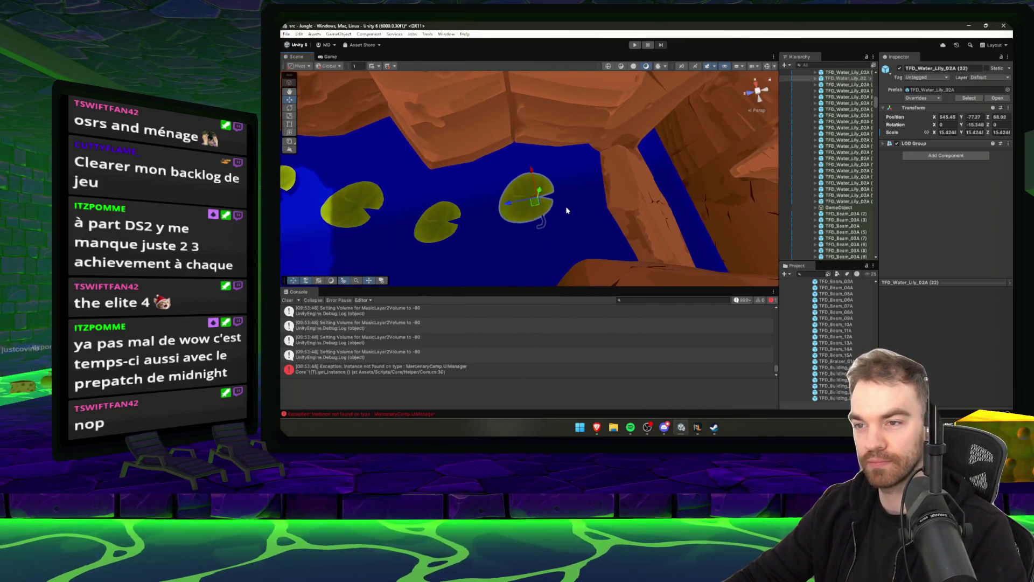
{"action": "mouse_move", "coordinate": [535, 204]}
{"action": "left_mouse_down"}
{"action": "mouse_move", "coordinate": [692, 224]}
{"action": "mouse_move", "coordinate": [668, 208]}
{"action": "mouse_move", "coordinate": [612, 224]}
{"action": "mouse_move", "coordinate": [559, 207]}
{"action": "mouse_move", "coordinate": [568, 180]}
{"action": "mouse_move", "coordinate": [542, 146]}
{"action": "mouse_move", "coordinate": [590, 176]}
{"action": "mouse_move", "coordinate": [576, 183]}
{"action": "mouse_move", "coordinate": [542, 172]}
{"action": "mouse_move", "coordinate": [544, 161]}
{"action": "mouse_move", "coordinate": [551, 235]}
{"action": "left_mouse_up"}
{"action": "key", "text": "e"}
Nudge TFD_Rock_Large_14A slightly, then check nearby lily pads and the stair beams.
{"action": "left_click", "coordinate": [513, 233]}
{"action": "key", "text": "f"}
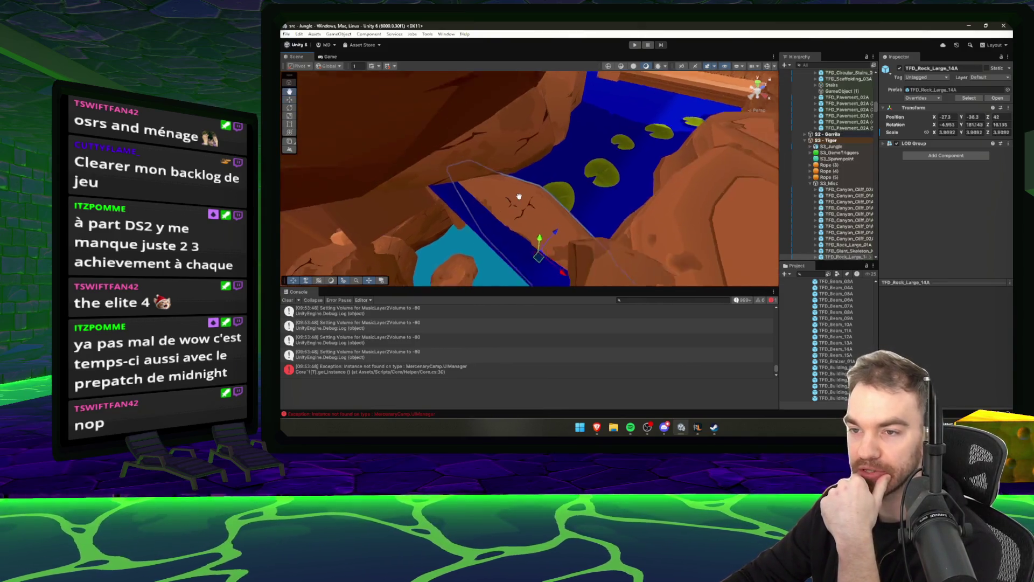
{"action": "mouse_move", "coordinate": [536, 251]}
{"action": "left_mouse_down"}
{"action": "mouse_move", "coordinate": [530, 226]}
{"action": "mouse_move", "coordinate": [533, 253]}
{"action": "left_mouse_up"}
{"action": "left_click", "coordinate": [572, 173]}
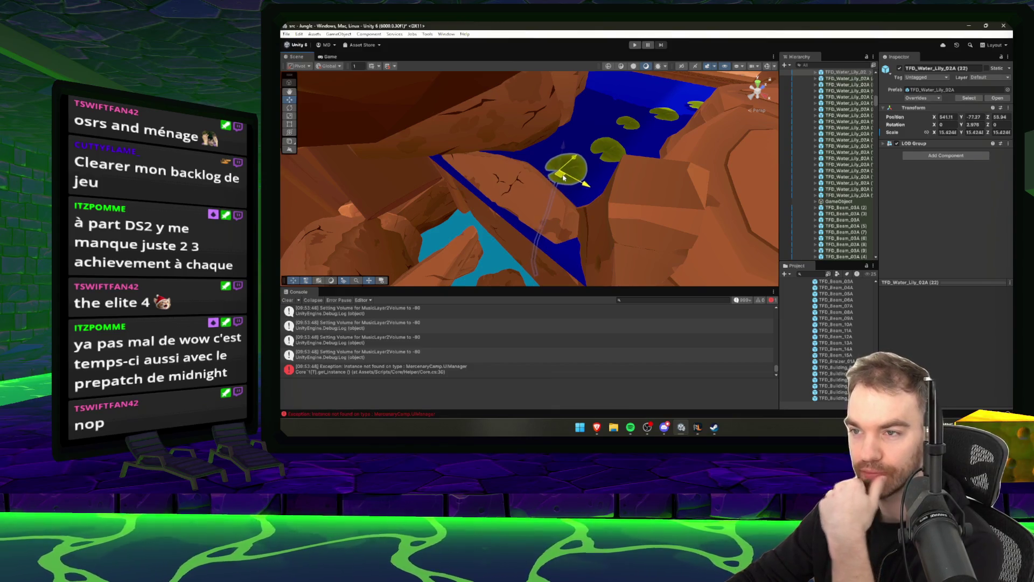
{"action": "left_click", "coordinate": [607, 156]}
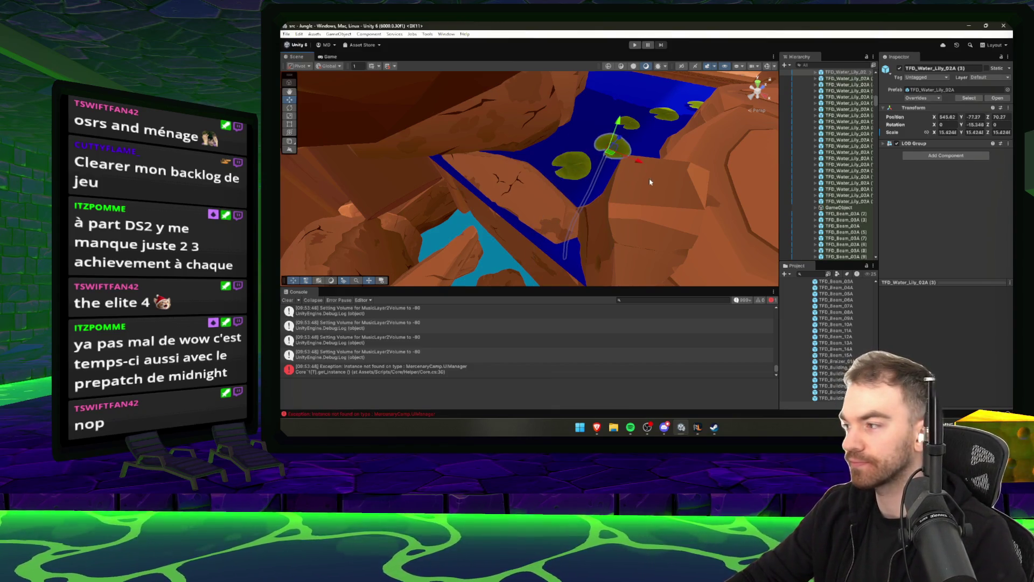
{"action": "mouse_move", "coordinate": [650, 182]}
{"action": "left_mouse_down"}
{"action": "mouse_move", "coordinate": [531, 203]}
{"action": "mouse_move", "coordinate": [535, 194]}
{"action": "mouse_move", "coordinate": [704, 225]}
{"action": "mouse_move", "coordinate": [568, 232]}
{"action": "mouse_move", "coordinate": [653, 198]}
{"action": "mouse_move", "coordinate": [695, 215]}
{"action": "mouse_move", "coordinate": [649, 228]}
{"action": "mouse_move", "coordinate": [523, 164]}
{"action": "mouse_move", "coordinate": [457, 160]}
{"action": "mouse_move", "coordinate": [598, 194]}
{"action": "left_mouse_up"}
{"action": "left_click", "coordinate": [836, 325]}
{"action": "left_click", "coordinate": [618, 198]}
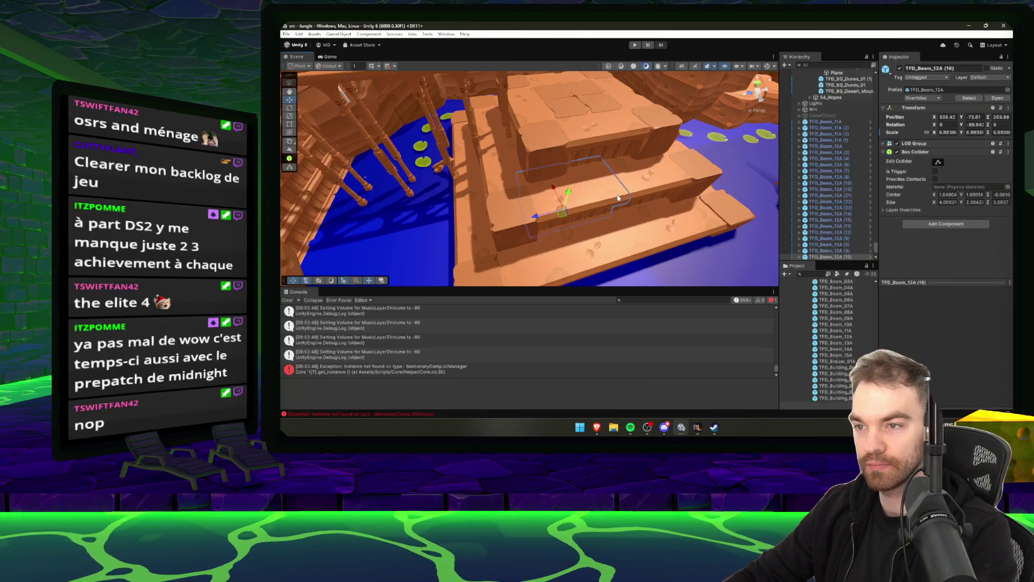
Delete two adjacent stair beams from the dock platform.
{"action": "left_click", "coordinate": [641, 187]}
{"action": "left_click", "coordinate": [588, 193], "text": "shift"}
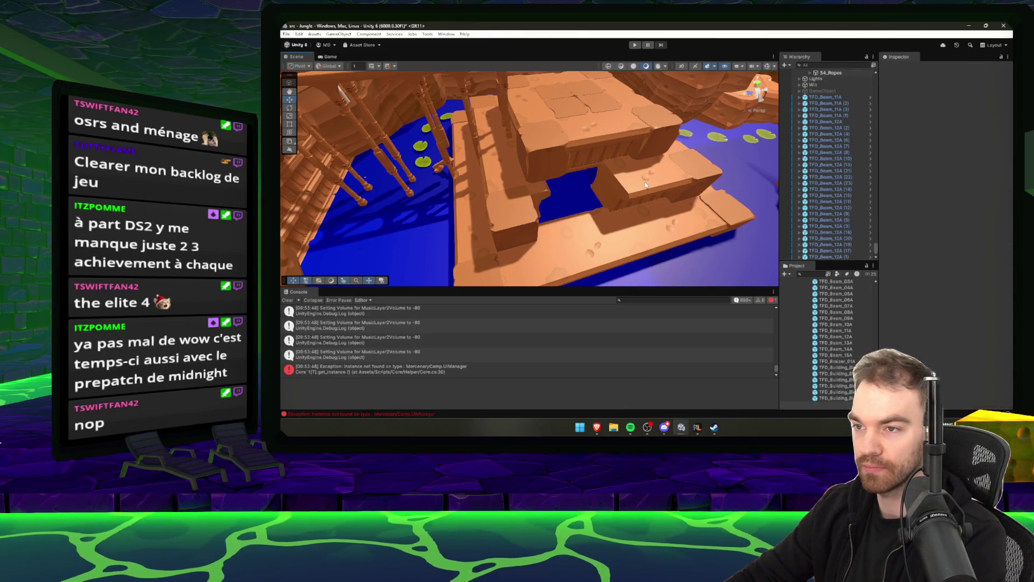
{"action": "key", "text": "Delete"}
Preview the Project beam prefabs one by one to find TFD_Beam_15A.
{"action": "left_click", "coordinate": [830, 367]}
{"action": "key", "text": "Up"}
{"action": "key", "text": "Up"}
{"action": "key", "text": "Up"}
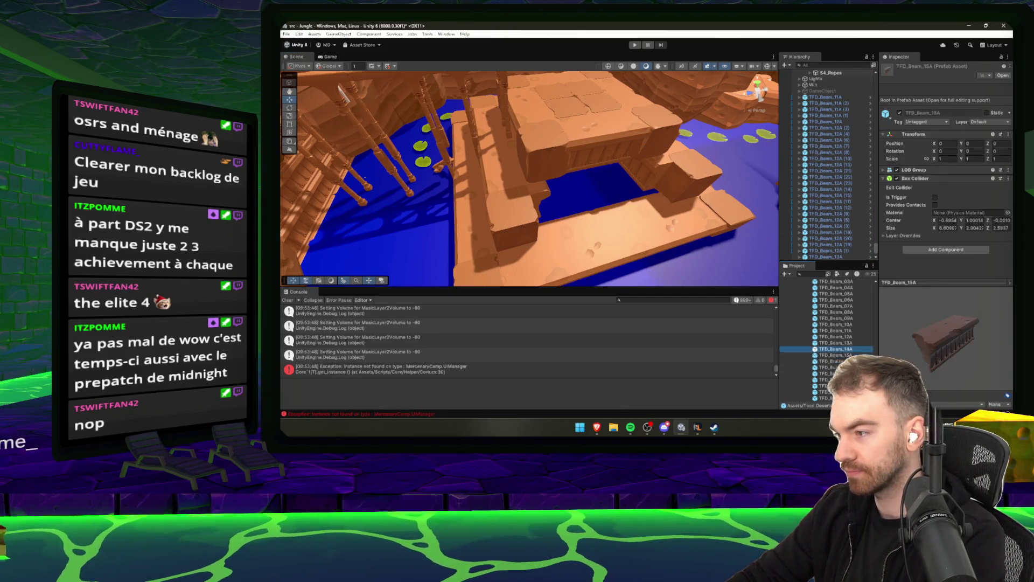
{"action": "key", "text": "Down"}
{"action": "key", "text": "Down"}
{"action": "key", "text": "Down"}
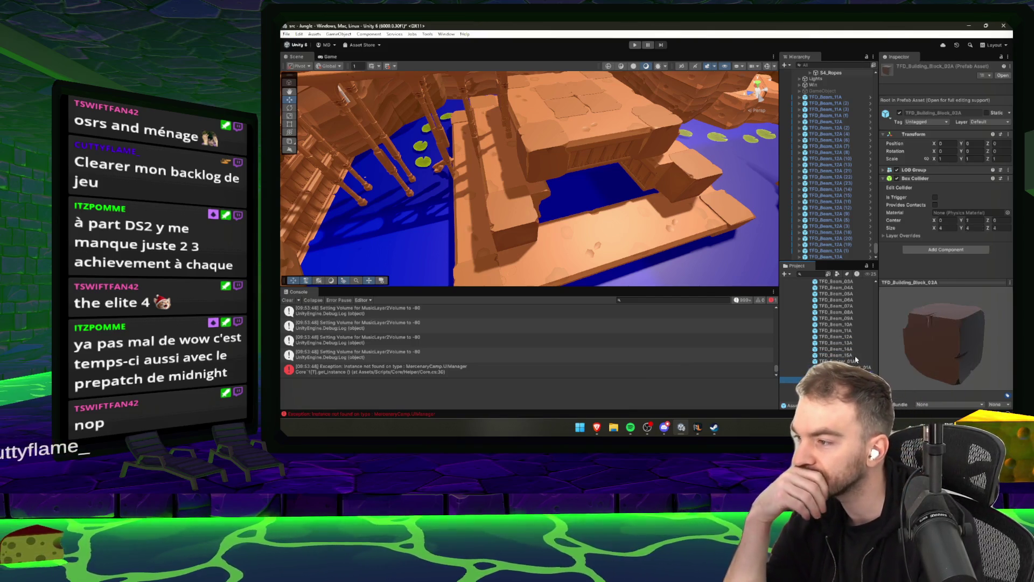
{"action": "key", "text": "Up"}
{"action": "key", "text": "Up"}
{"action": "key", "text": "Up"}
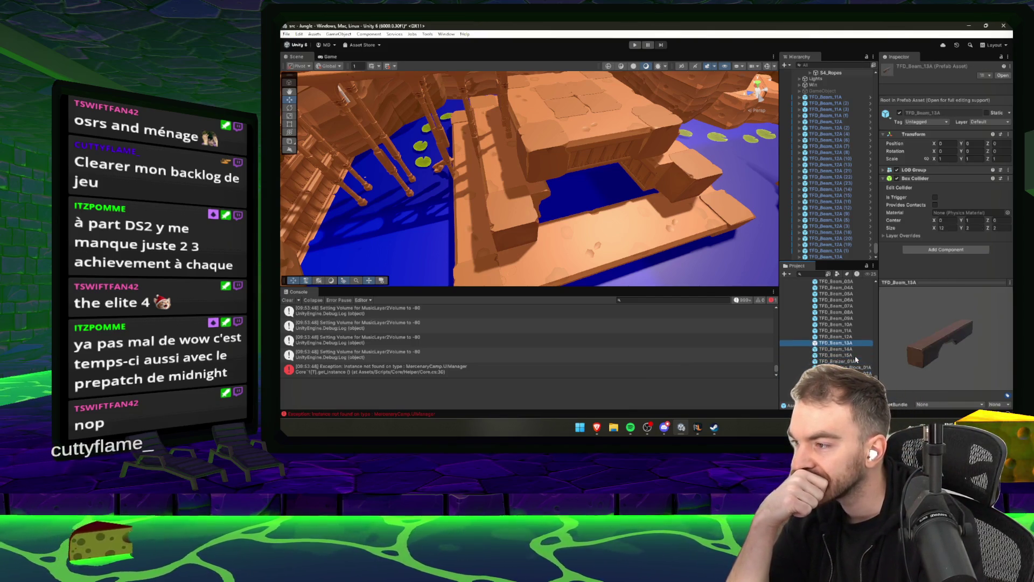
{"action": "key", "text": "Down"}
{"action": "key", "text": "Up"}
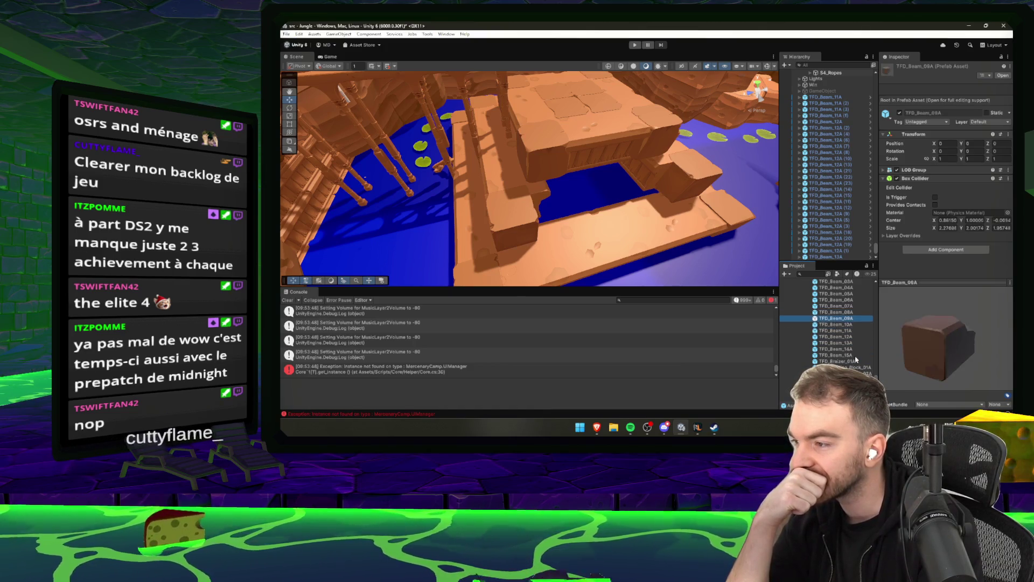
{"action": "key", "text": "Down"}
{"action": "key", "text": "Down"}
{"action": "key", "text": "Up"}
{"action": "key", "text": "Down"}
{"action": "key", "text": "Down"}
{"action": "key", "text": "Down"}
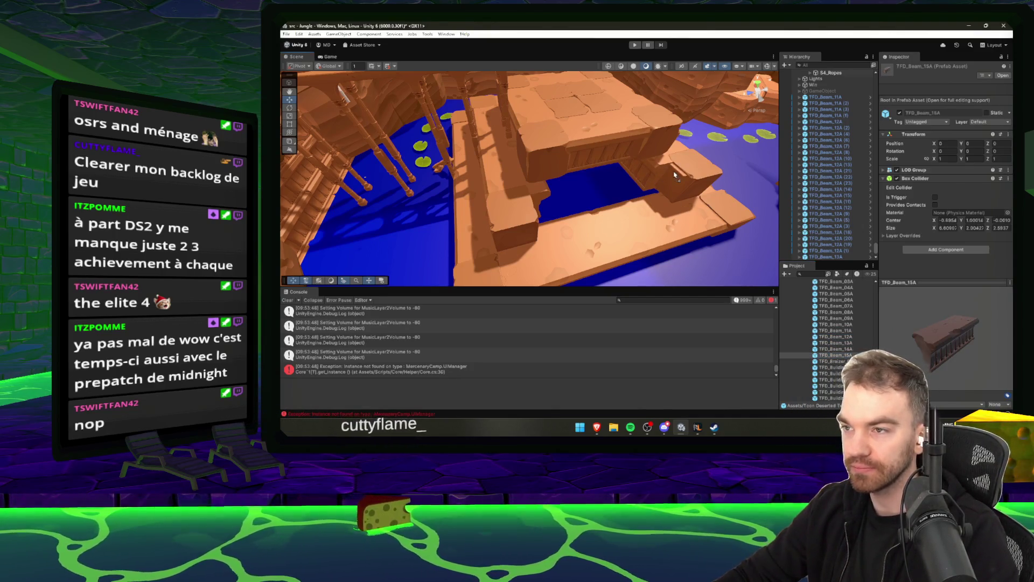
Place a TFD_Beam_15A beam in the dock gap and give it a uniform scale.
{"action": "left_click_drag", "start_coordinate": [674, 174], "coordinate": [684, 182]}
{"action": "scroll", "coordinate": [675, 182], "scroll_direction": "up", "scroll_amount": 5}
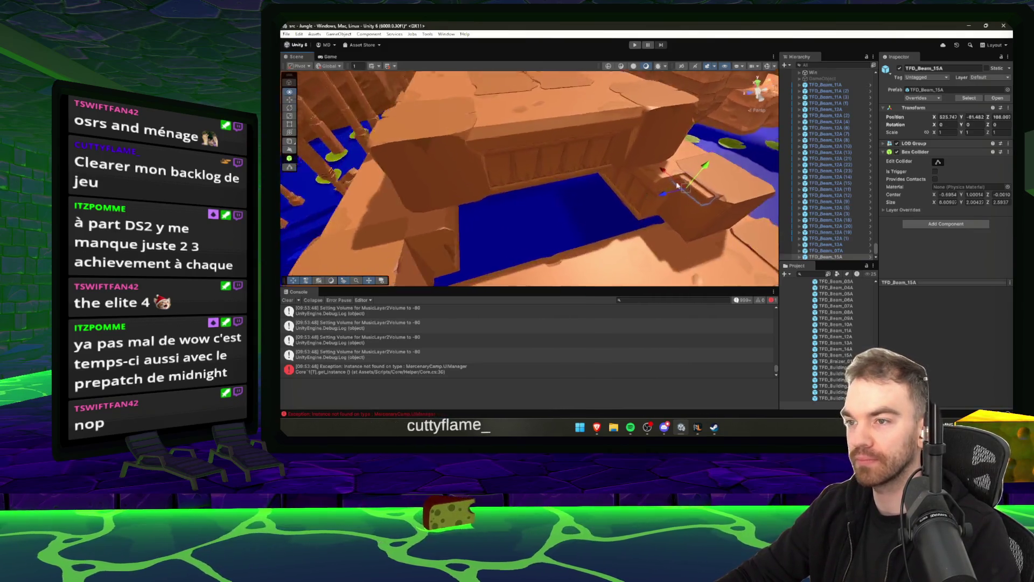
{"action": "left_click", "coordinate": [656, 193]}
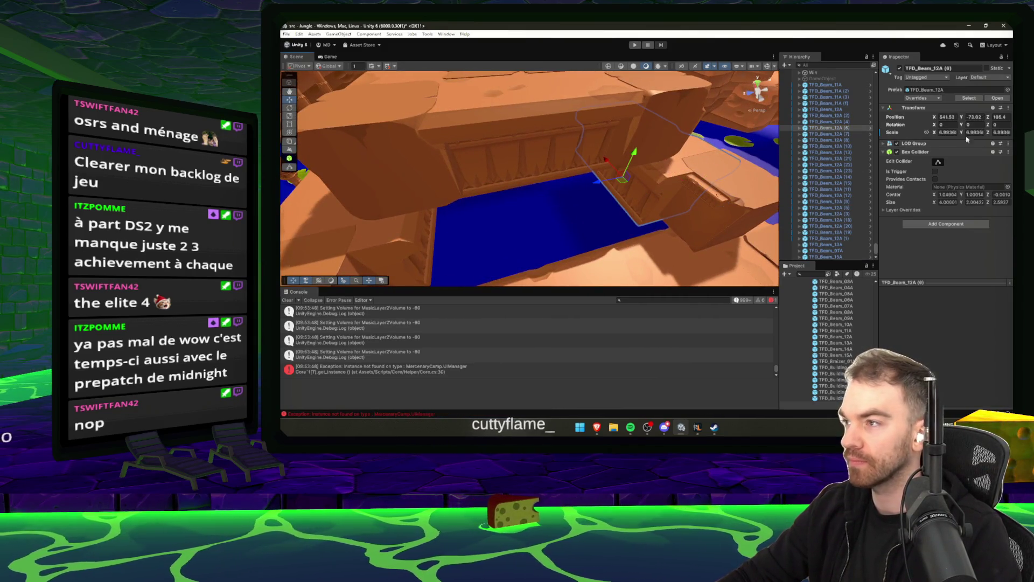
{"action": "left_click", "coordinate": [709, 193]}
{"action": "left_click_drag", "start_coordinate": [945, 140], "coordinate": [948, 136]}
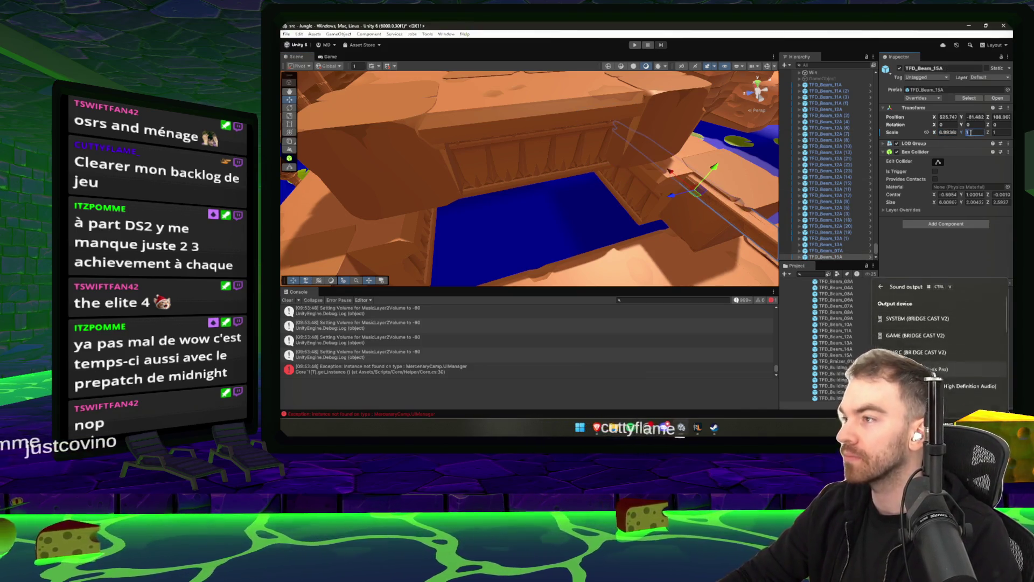
{"action": "key", "text": "ctrl+v"}
{"action": "key", "text": "Tab"}
{"action": "key", "text": "ctrl+v"}
{"action": "key", "text": "Return"}
Turn the new beam to -90 on Rotation Y.
{"action": "mouse_move", "coordinate": [593, 178]}
{"action": "left_mouse_down"}
{"action": "mouse_move", "coordinate": [550, 178]}
{"action": "mouse_move", "coordinate": [613, 188]}
{"action": "mouse_move", "coordinate": [637, 173]}
{"action": "left_mouse_up"}
{"action": "key", "text": "e"}
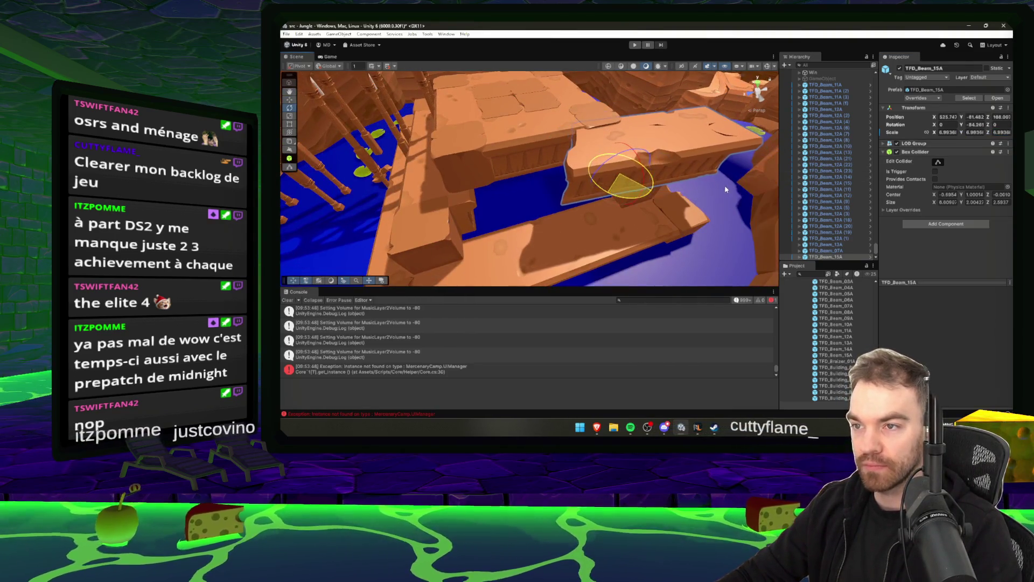
{"action": "key", "text": "w"}
{"action": "left_click", "coordinate": [971, 124]}
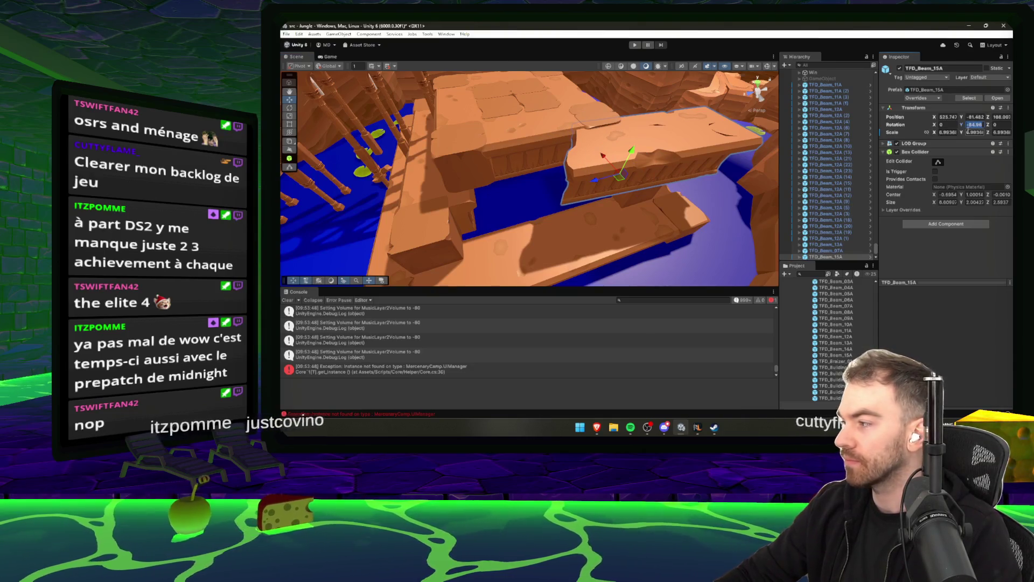
{"action": "type", "text": "-90"}
{"action": "key", "text": "Return"}
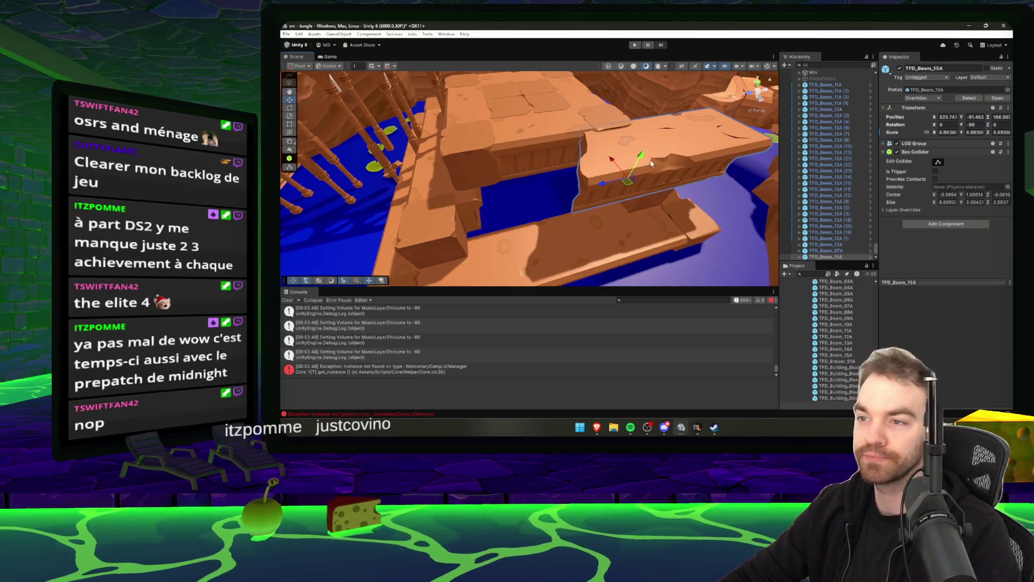
{"action": "mouse_move", "coordinate": [619, 172]}
{"action": "left_mouse_down"}
{"action": "mouse_move", "coordinate": [635, 175]}
{"action": "mouse_move", "coordinate": [566, 186]}
{"action": "left_mouse_up"}
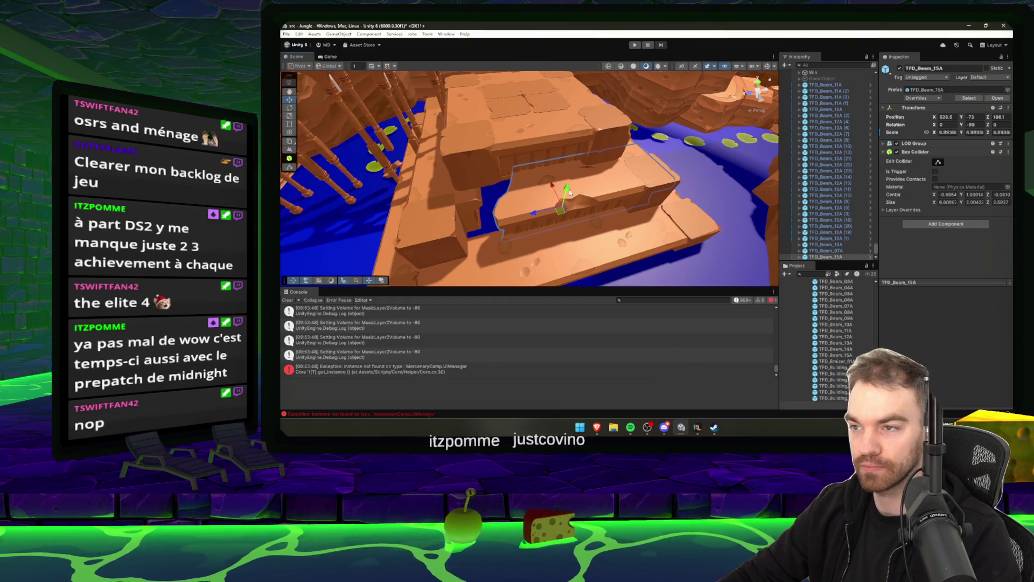
{"action": "key", "text": "f"}
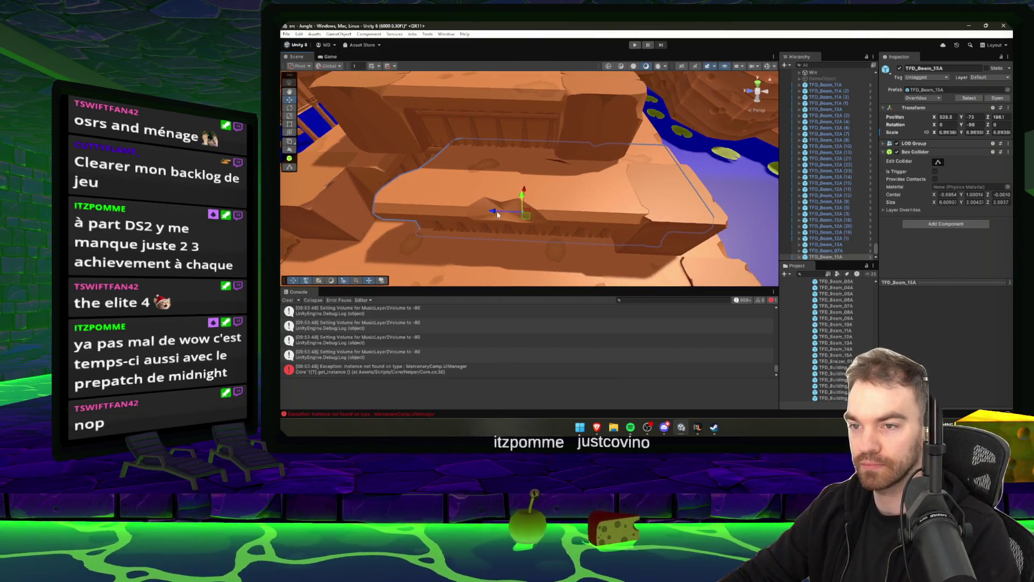
Adjust the beam's Scale X so its length fits the gap.
{"action": "left_click_drag", "start_coordinate": [492, 216], "coordinate": [549, 213]}
{"action": "key", "text": "w"}
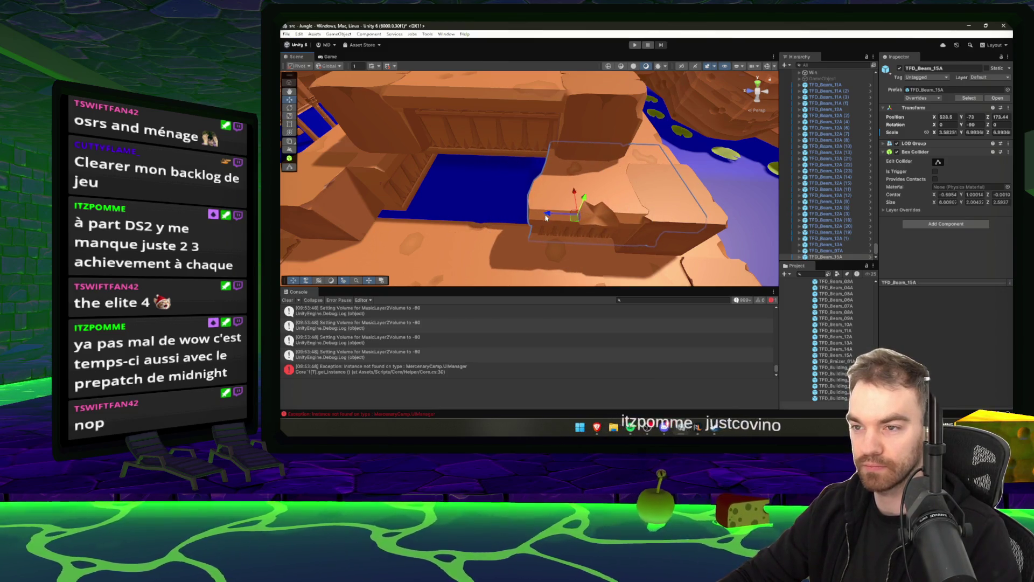
{"action": "left_click_drag", "start_coordinate": [545, 215], "coordinate": [525, 212]}
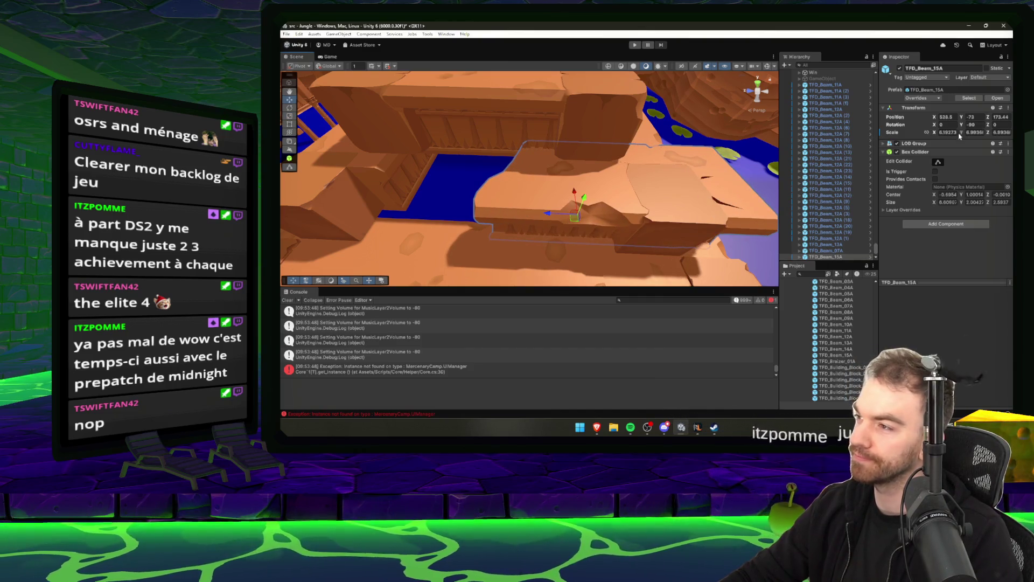
{"action": "left_click", "coordinate": [948, 132]}
{"action": "key", "text": "ctrl+v"}
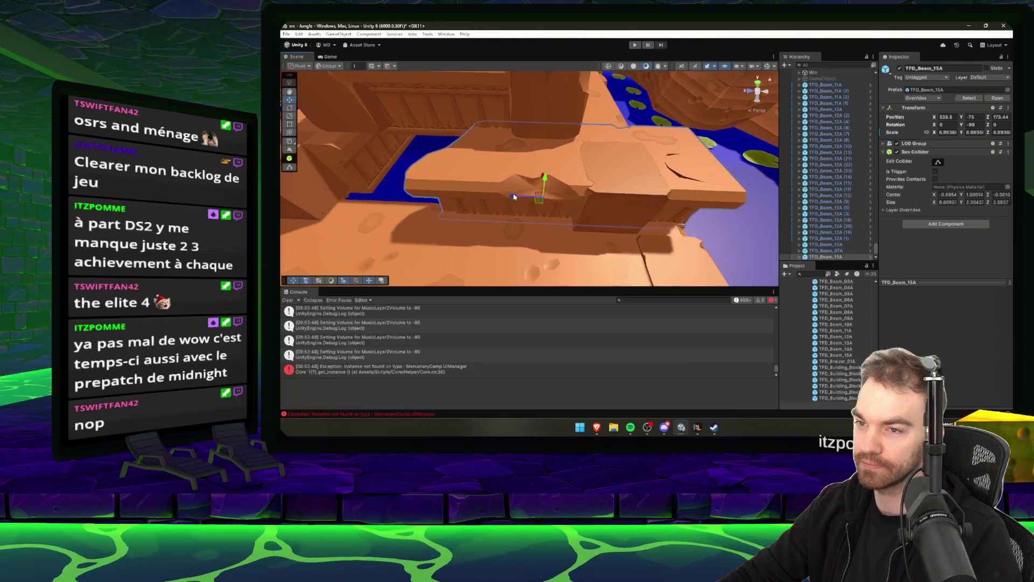
Adjust the beam's Position Z to seat it in the gap, then switch to RuneLite.
{"action": "mouse_move", "coordinate": [547, 185]}
{"action": "left_mouse_down"}
{"action": "mouse_move", "coordinate": [451, 189]}
{"action": "mouse_move", "coordinate": [476, 192]}
{"action": "mouse_move", "coordinate": [469, 196]}
{"action": "left_mouse_up"}
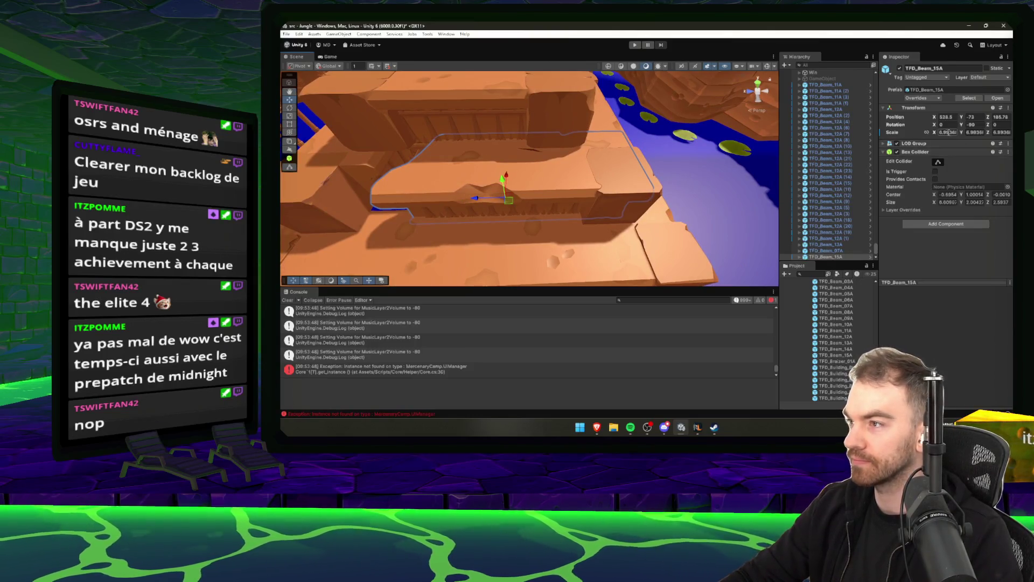
{"action": "left_click_drag", "start_coordinate": [485, 201], "coordinate": [557, 196]}
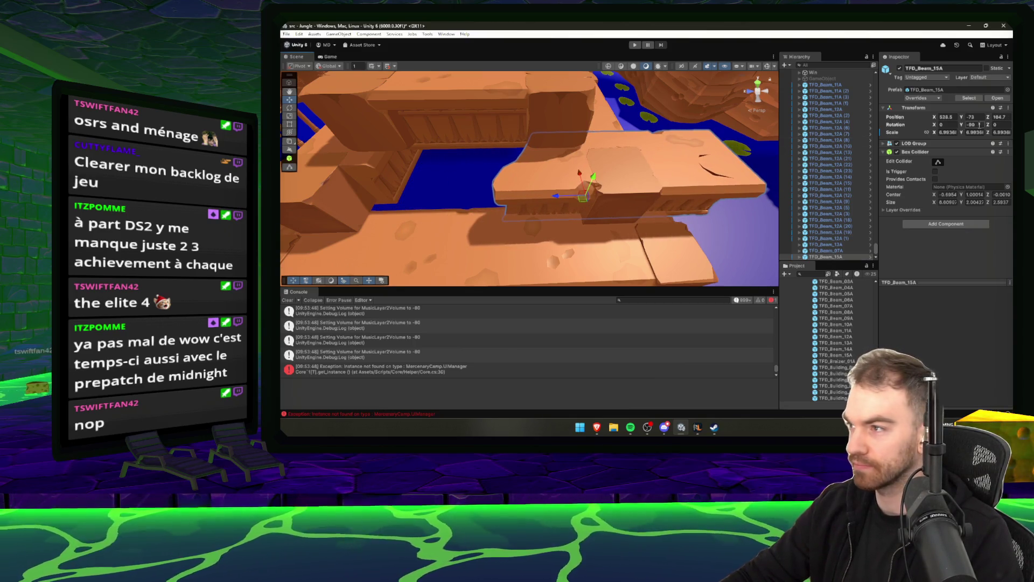
{"action": "type", "text": "2"}
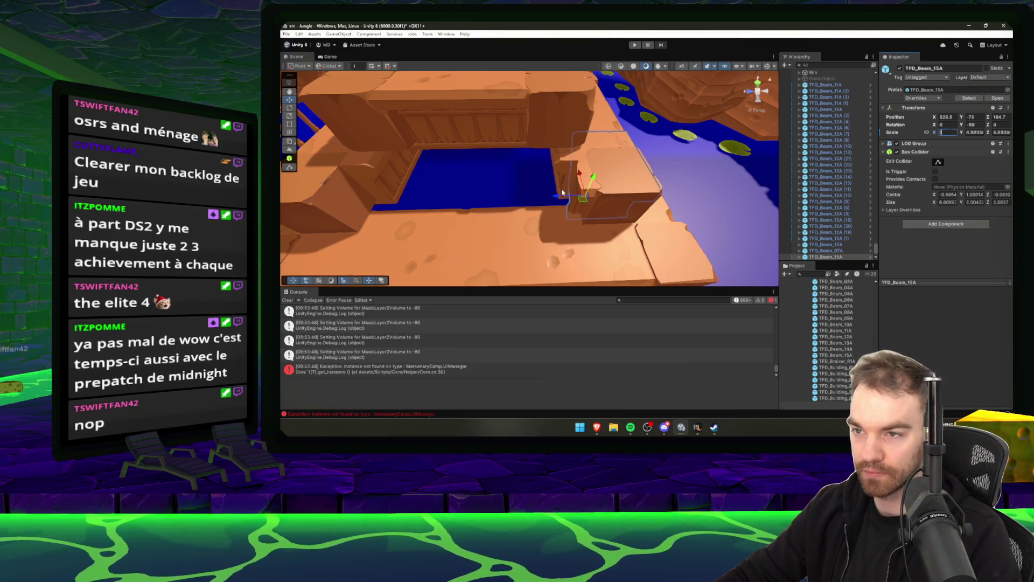
{"action": "left_click_drag", "start_coordinate": [562, 192], "coordinate": [502, 195]}
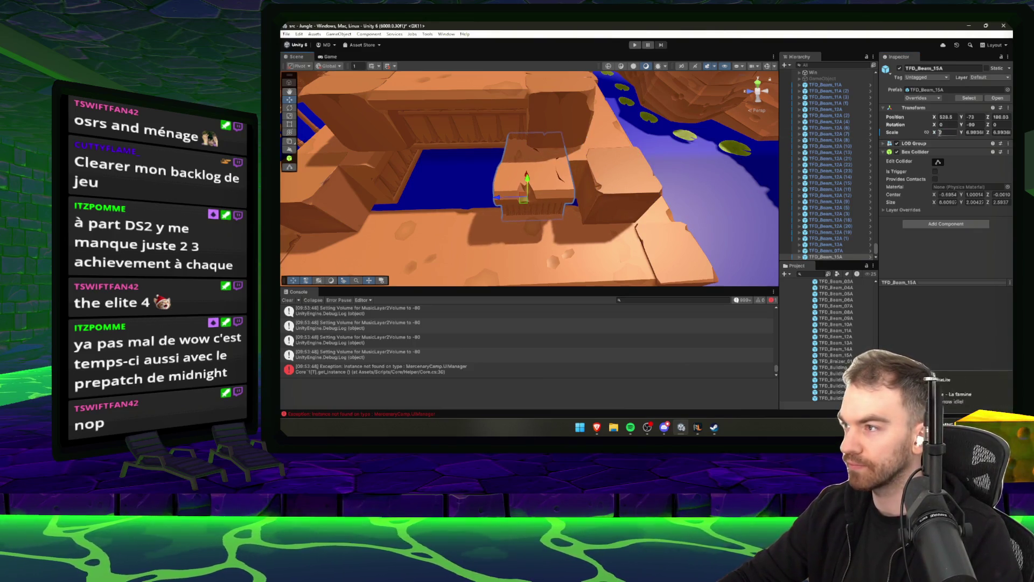
{"action": "type", "text": "4"}
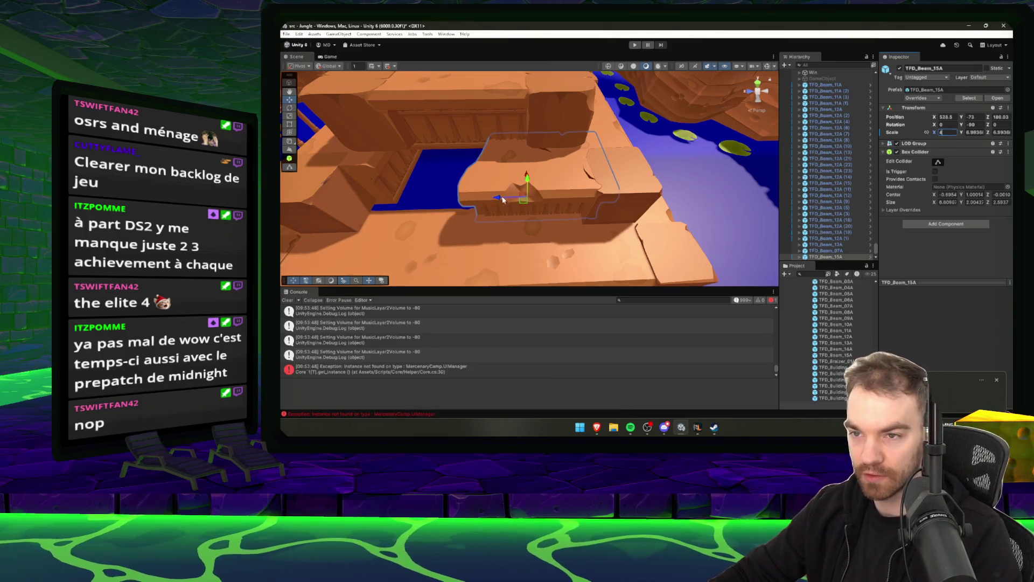
{"action": "left_click_drag", "start_coordinate": [498, 198], "coordinate": [516, 196]}
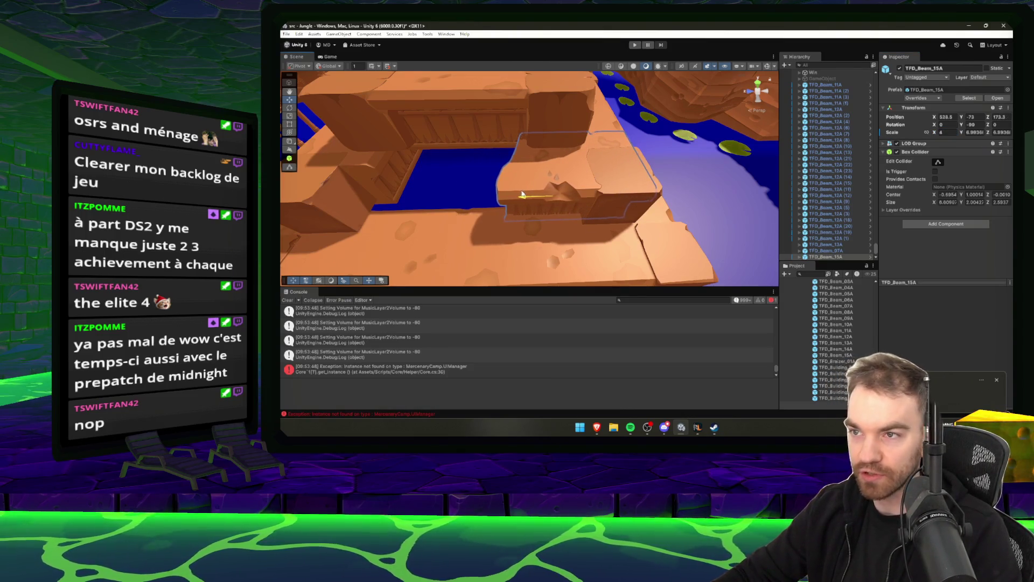
{"action": "key", "text": "alt+Tab"}
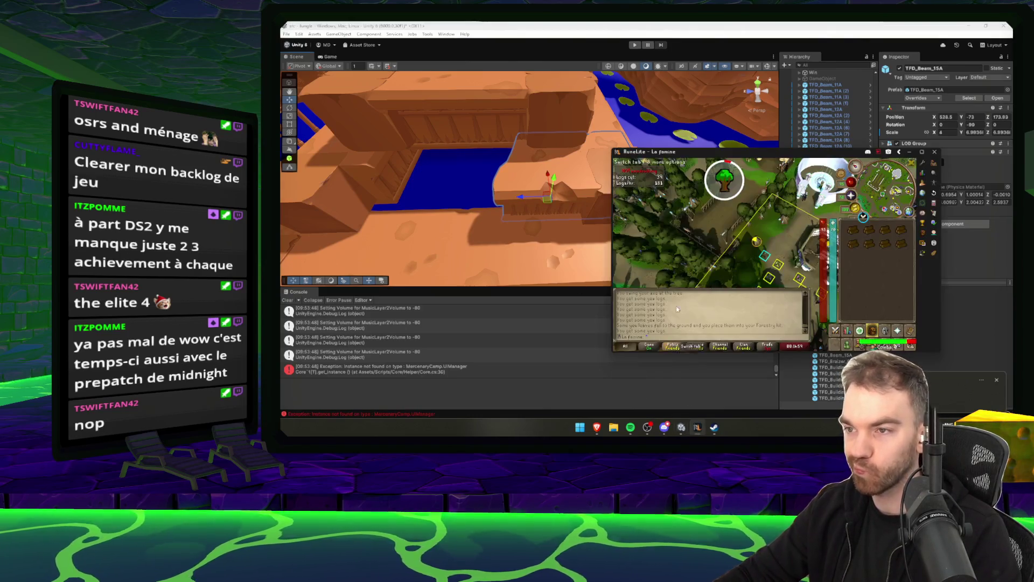
Back in Unity, frame and orbit around the TFD_Beam_15A (1) copy.
{"action": "key", "text": "Left"}
{"action": "key", "text": "alt+Tab"}
{"action": "key", "text": "f"}
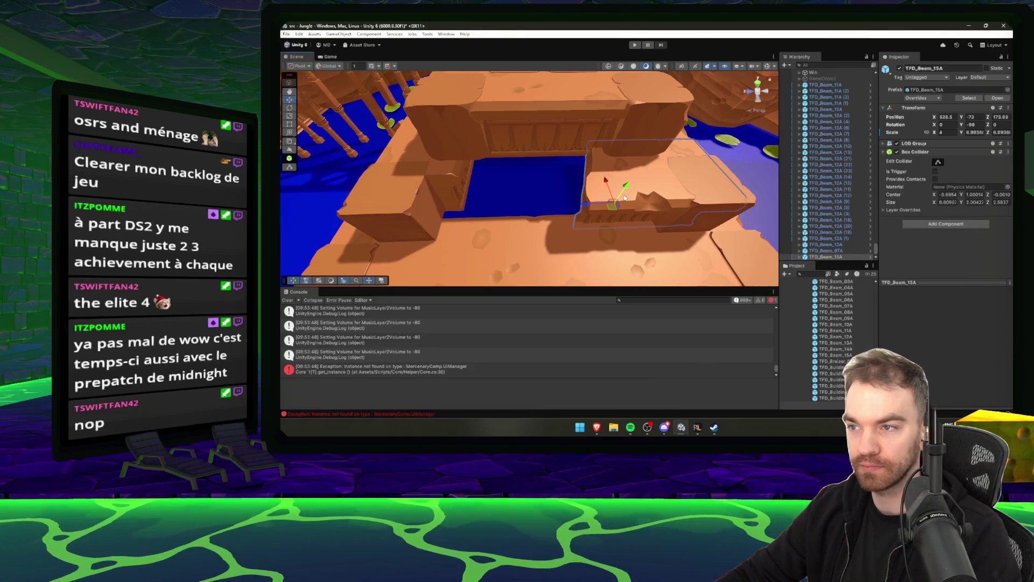
{"action": "mouse_move", "coordinate": [727, 182]}
{"action": "left_mouse_down"}
{"action": "mouse_move", "coordinate": [674, 195]}
{"action": "mouse_move", "coordinate": [539, 183]}
{"action": "mouse_move", "coordinate": [428, 149]}
{"action": "left_mouse_up"}
{"action": "key", "text": "e"}
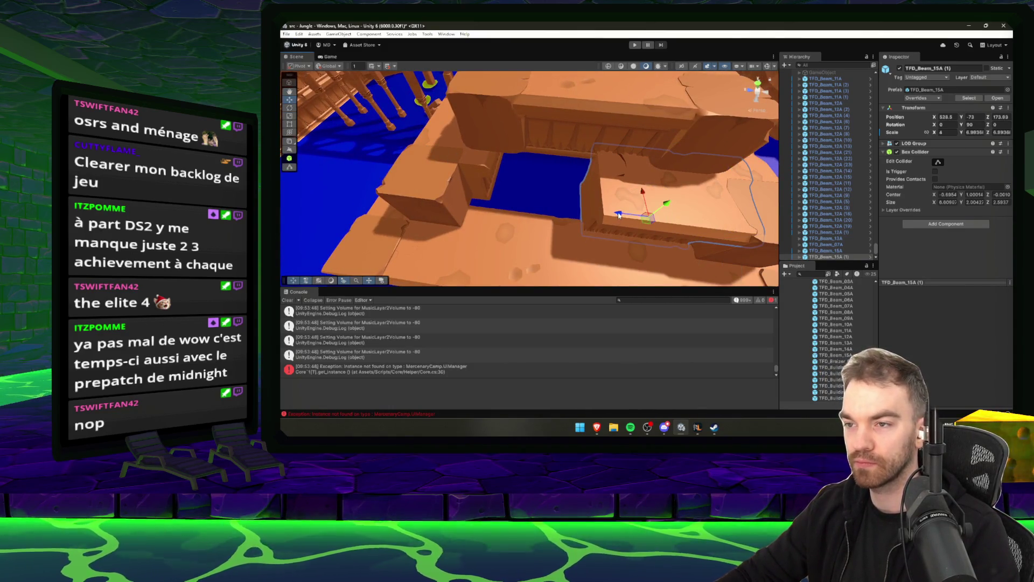
Slide the copied beam farther along the dock and select the TFD_Beam_15A asset.
{"action": "mouse_move", "coordinate": [619, 215]}
{"action": "left_mouse_down"}
{"action": "mouse_move", "coordinate": [467, 196]}
{"action": "mouse_move", "coordinate": [453, 177]}
{"action": "mouse_move", "coordinate": [354, 161]}
{"action": "mouse_move", "coordinate": [648, 159]}
{"action": "mouse_move", "coordinate": [517, 196]}
{"action": "left_mouse_up"}
{"action": "mouse_move", "coordinate": [455, 192]}
{"action": "left_mouse_down"}
{"action": "mouse_move", "coordinate": [571, 190]}
{"action": "mouse_move", "coordinate": [588, 183]}
{"action": "mouse_move", "coordinate": [589, 156]}
{"action": "mouse_move", "coordinate": [586, 183]}
{"action": "mouse_move", "coordinate": [613, 185]}
{"action": "left_mouse_up"}
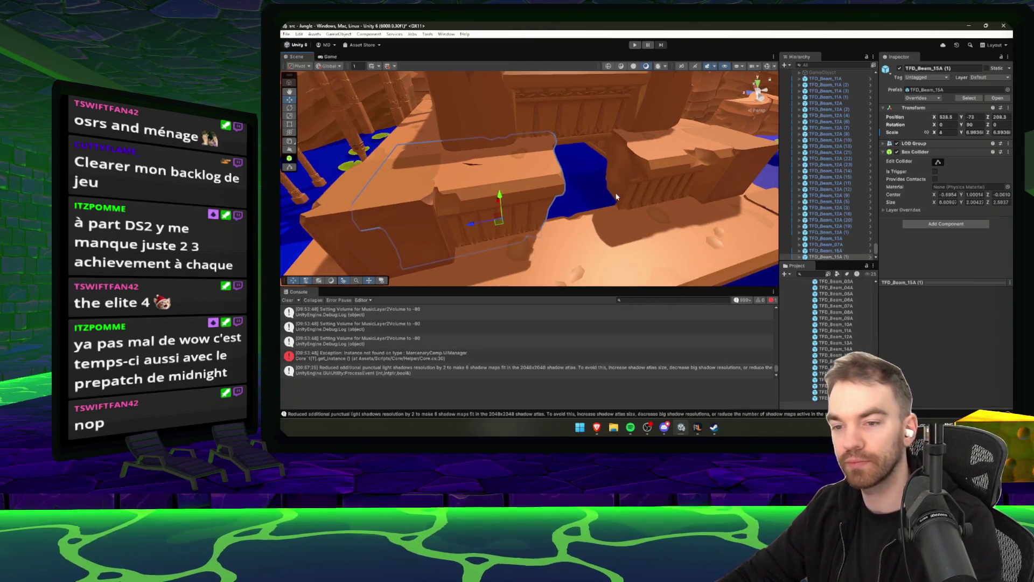
{"action": "left_click", "coordinate": [849, 355]}
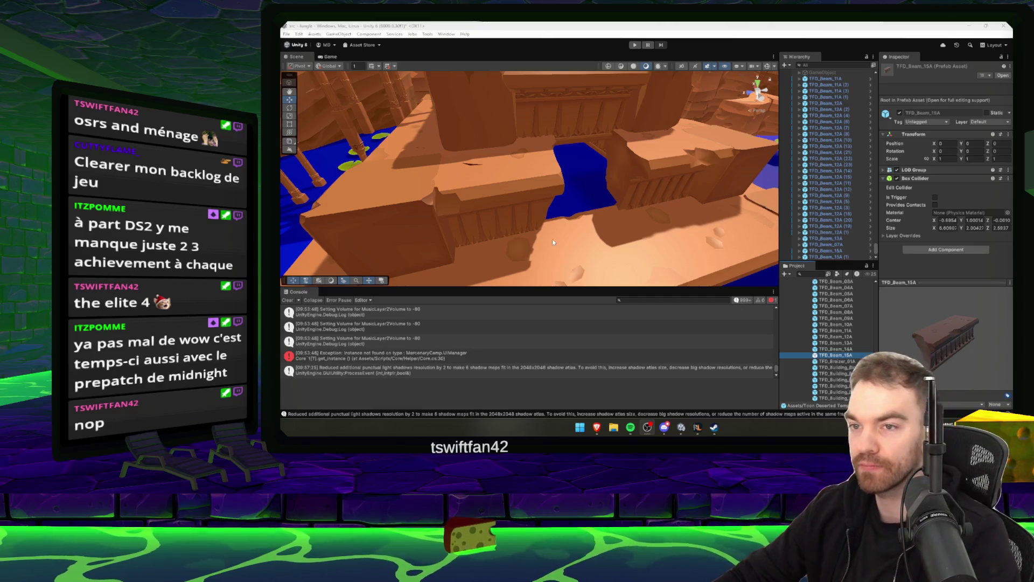
Fit TFD_Beam_15A (2) low against the platform's water edge beside the lily pads.
{"action": "mouse_move", "coordinate": [554, 243]}
{"action": "left_mouse_down"}
{"action": "mouse_move", "coordinate": [568, 199]}
{"action": "mouse_move", "coordinate": [575, 215]}
{"action": "mouse_move", "coordinate": [733, 232]}
{"action": "left_mouse_up"}
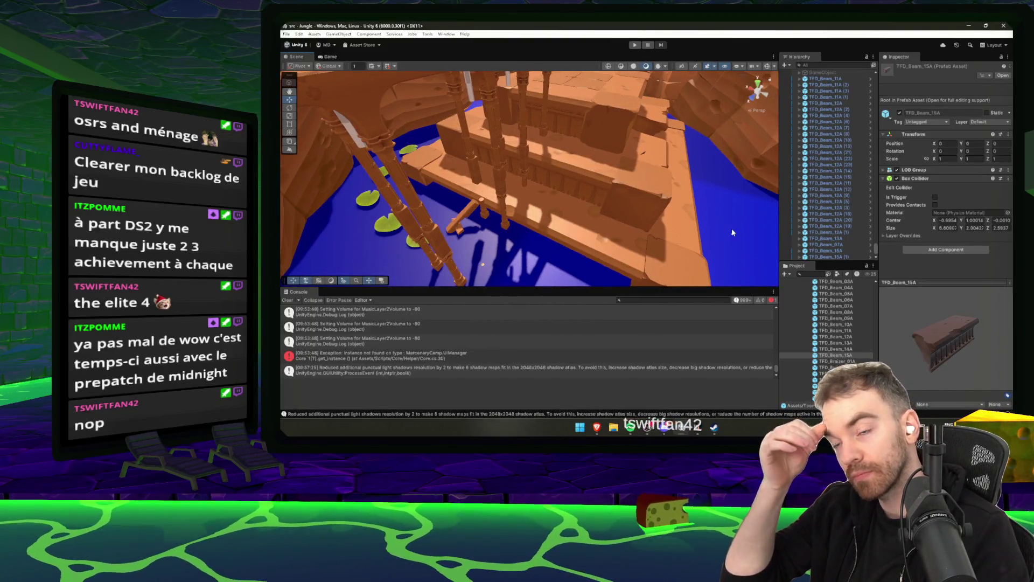
{"action": "mouse_move", "coordinate": [733, 232]}
{"action": "left_mouse_down"}
{"action": "mouse_move", "coordinate": [629, 221]}
{"action": "mouse_move", "coordinate": [743, 215]}
{"action": "mouse_move", "coordinate": [679, 217]}
{"action": "mouse_move", "coordinate": [617, 239]}
{"action": "mouse_move", "coordinate": [598, 162]}
{"action": "mouse_move", "coordinate": [480, 121]}
{"action": "left_mouse_up"}
{"action": "left_click", "coordinate": [595, 144]}
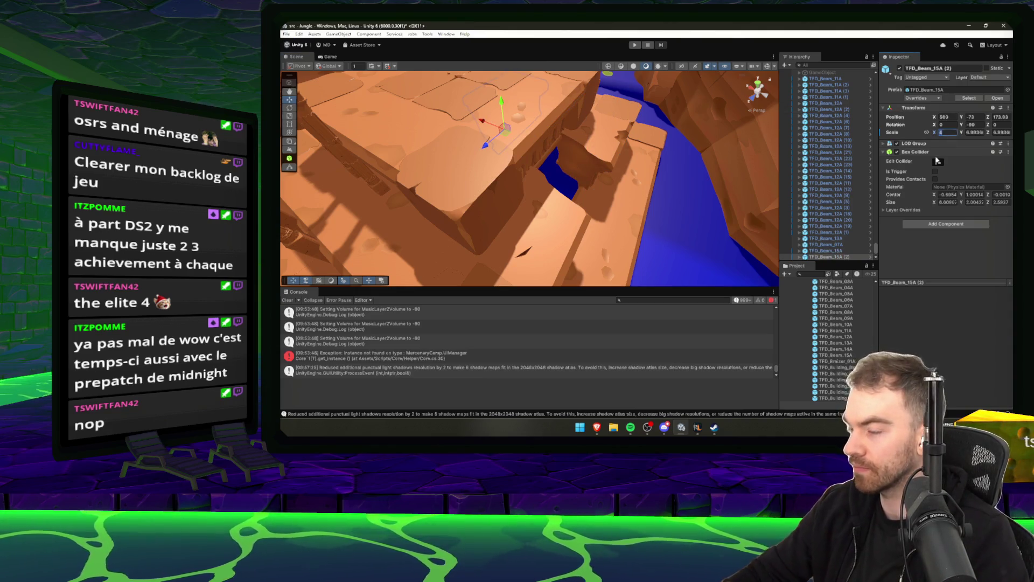
{"action": "mouse_move", "coordinate": [571, 178]}
{"action": "left_mouse_down"}
{"action": "mouse_move", "coordinate": [600, 192]}
{"action": "mouse_move", "coordinate": [596, 154]}
{"action": "mouse_move", "coordinate": [601, 249]}
{"action": "mouse_move", "coordinate": [574, 232]}
{"action": "left_mouse_up"}
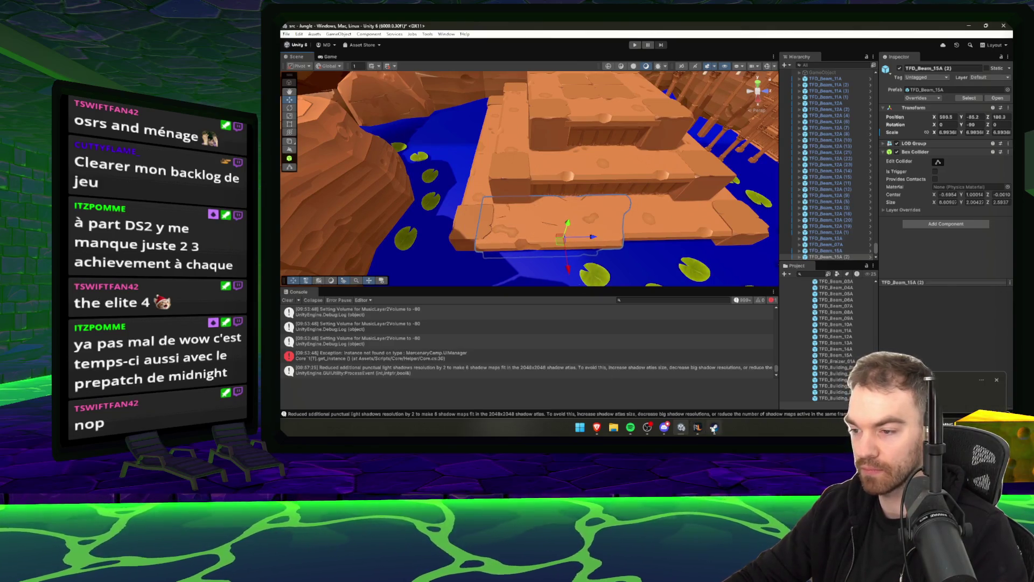
{"action": "left_click", "coordinate": [698, 427]}
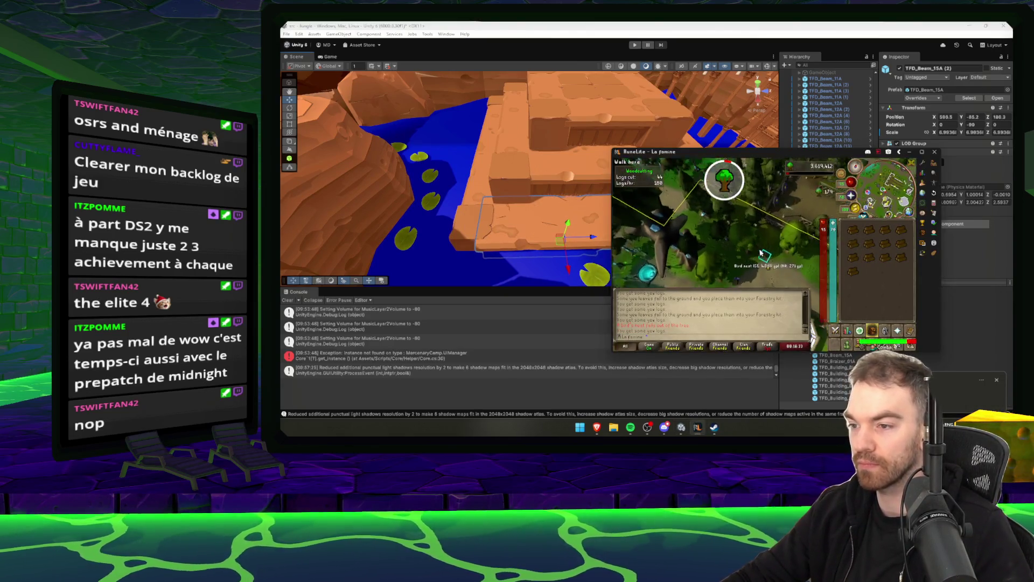
{"action": "left_click", "coordinate": [487, 197]}
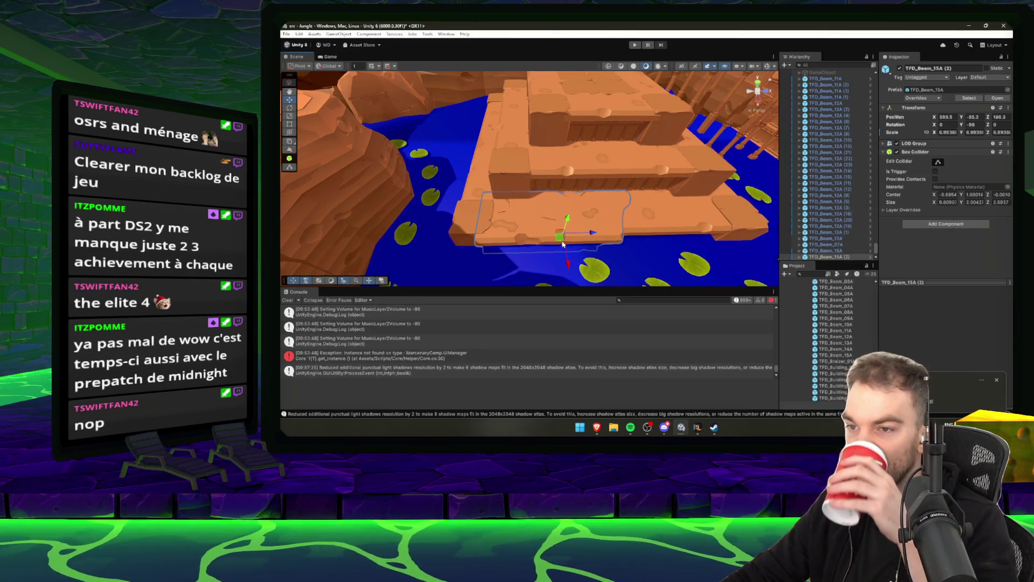
{"action": "left_click_drag", "start_coordinate": [563, 244], "coordinate": [544, 233]}
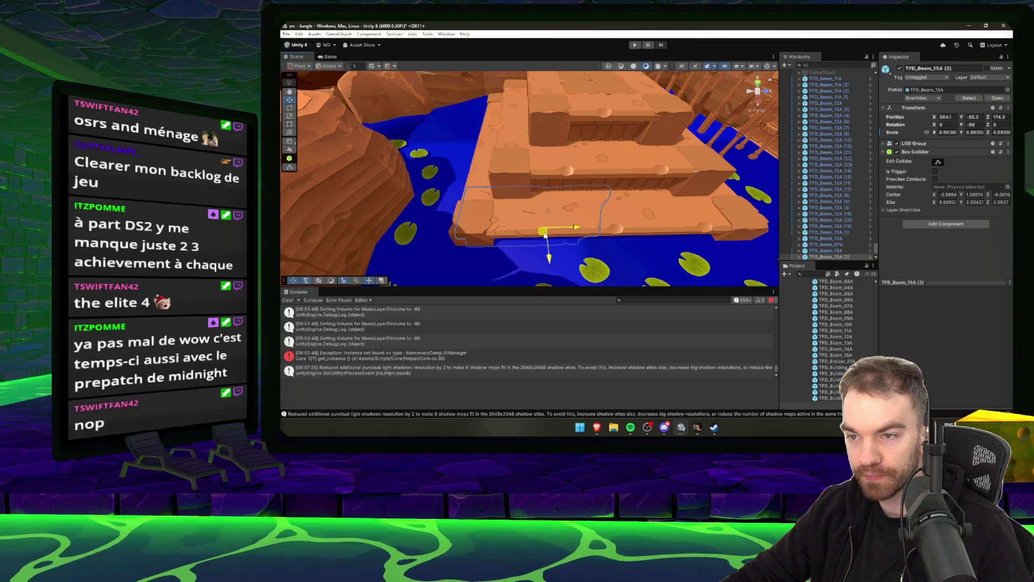
{"action": "left_click", "coordinate": [508, 237]}
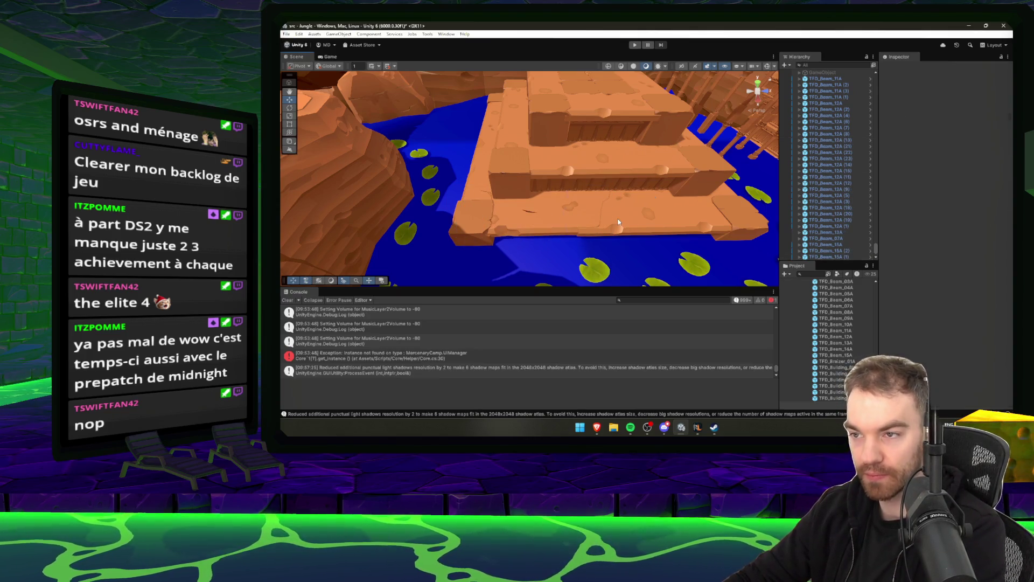
{"action": "mouse_move", "coordinate": [618, 221]}
{"action": "left_mouse_down"}
{"action": "mouse_move", "coordinate": [700, 249]}
{"action": "mouse_move", "coordinate": [526, 231]}
{"action": "mouse_move", "coordinate": [717, 216]}
{"action": "mouse_move", "coordinate": [667, 210]}
{"action": "mouse_move", "coordinate": [729, 215]}
{"action": "mouse_move", "coordinate": [614, 184]}
{"action": "mouse_move", "coordinate": [554, 186]}
{"action": "left_mouse_up"}
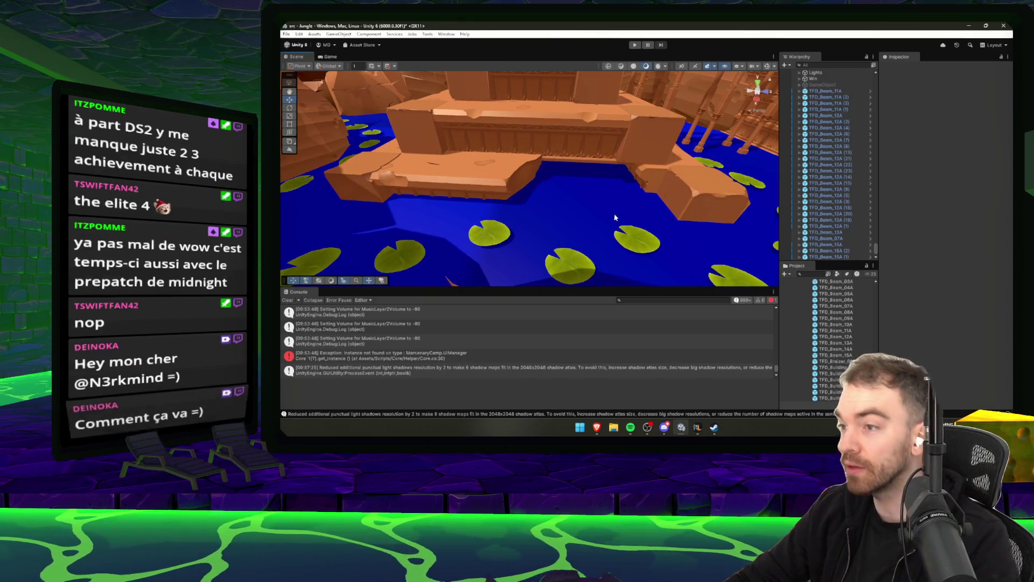
Select the TFD_Beam_15A (2) platform beam and orbit around it from several sides, including the pond.
{"action": "left_click_drag", "start_coordinate": [615, 217], "coordinate": [675, 201]}
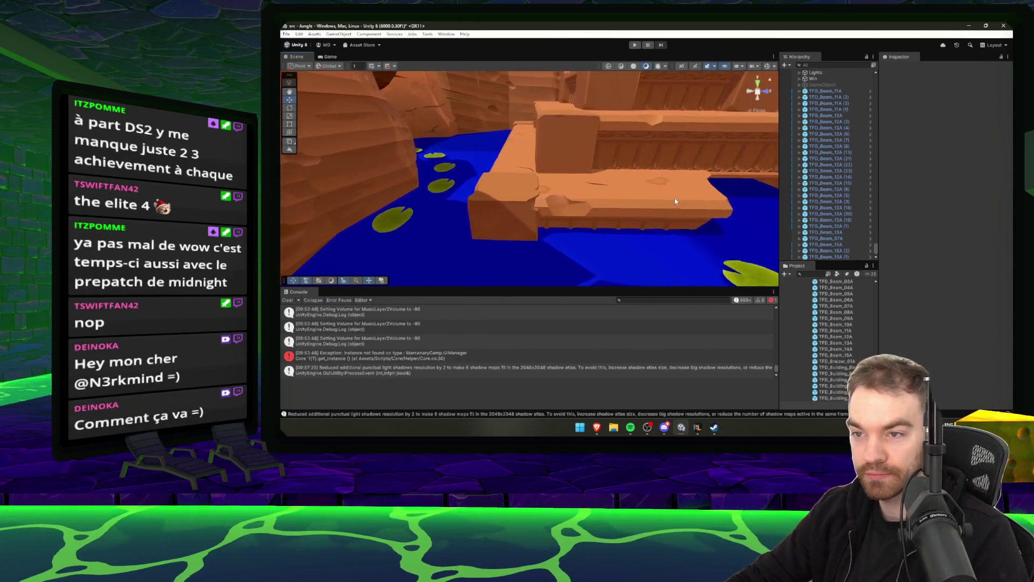
{"action": "left_click", "coordinate": [614, 215]}
{"action": "left_click_drag", "start_coordinate": [613, 239], "coordinate": [596, 429]}
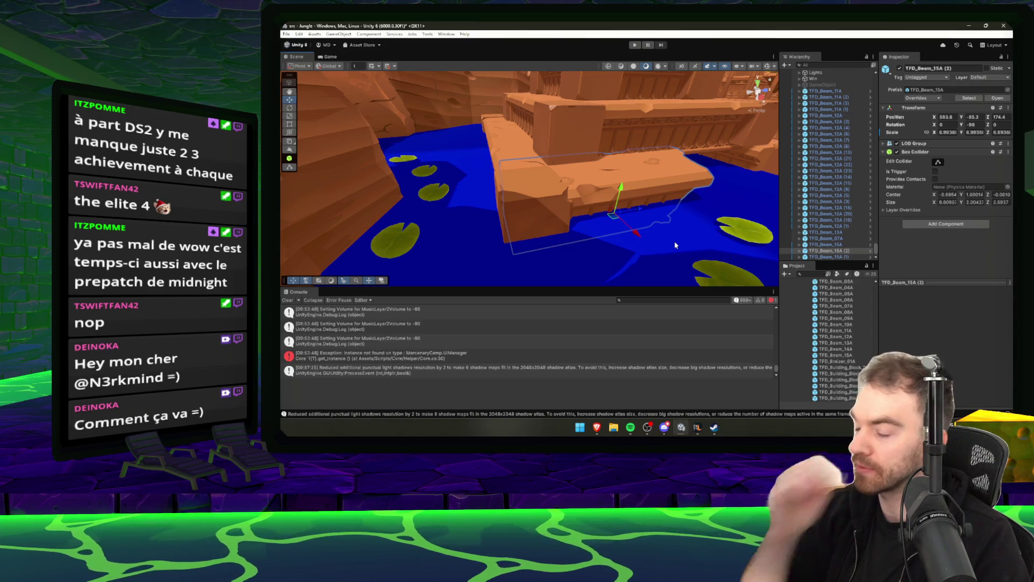
{"action": "mouse_move", "coordinate": [675, 243]}
{"action": "left_mouse_down"}
{"action": "mouse_move", "coordinate": [641, 185]}
{"action": "mouse_move", "coordinate": [640, 201]}
{"action": "left_mouse_up"}
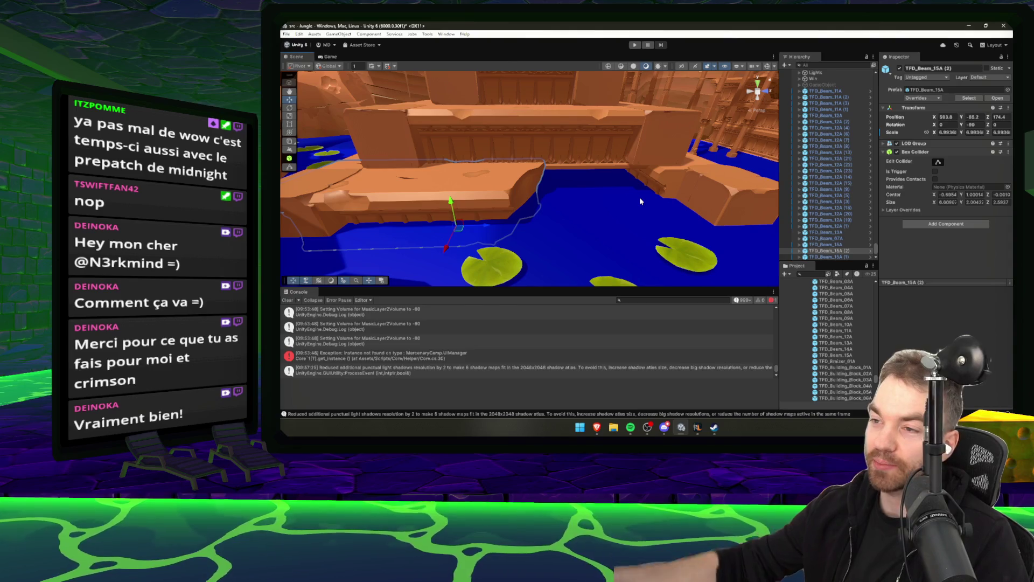
{"action": "left_click_drag", "start_coordinate": [641, 201], "coordinate": [612, 219]}
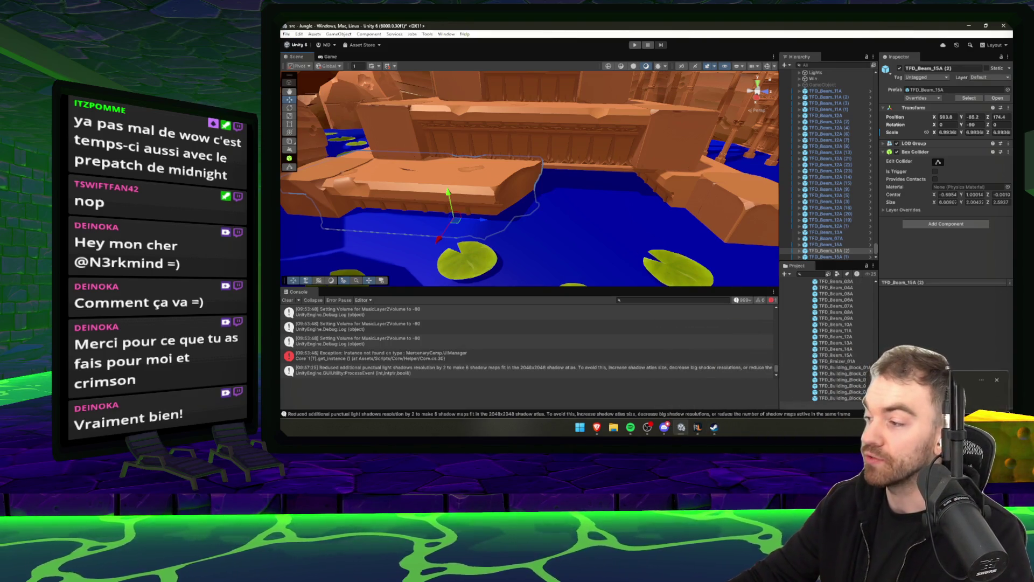
Bring the Brave browser forward and start opening the crimson.merc.camp site.
{"action": "mouse_move", "coordinate": [597, 428]}
{"action": "left_click", "coordinate": [606, 388]}
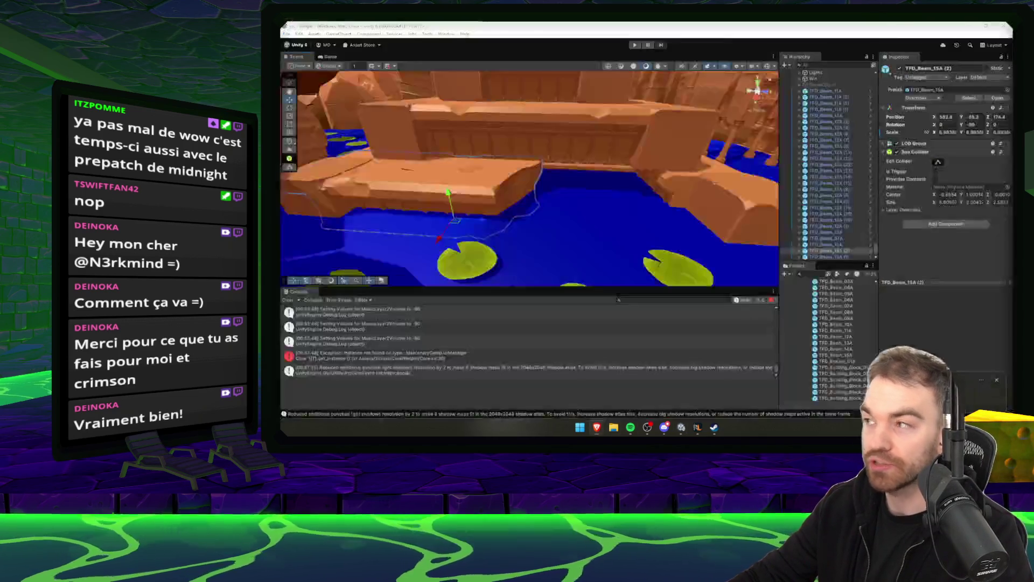
{"action": "left_click", "coordinate": [597, 427]}
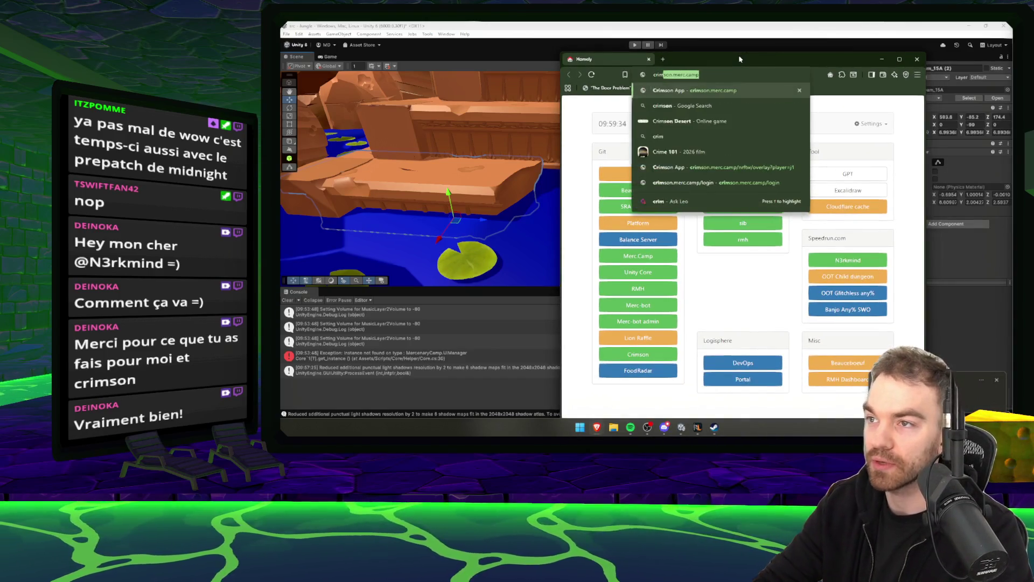
Move the browser aside and launch Git Bash from the system search.
{"action": "left_click_drag", "start_coordinate": [740, 58], "coordinate": [609, 67]}
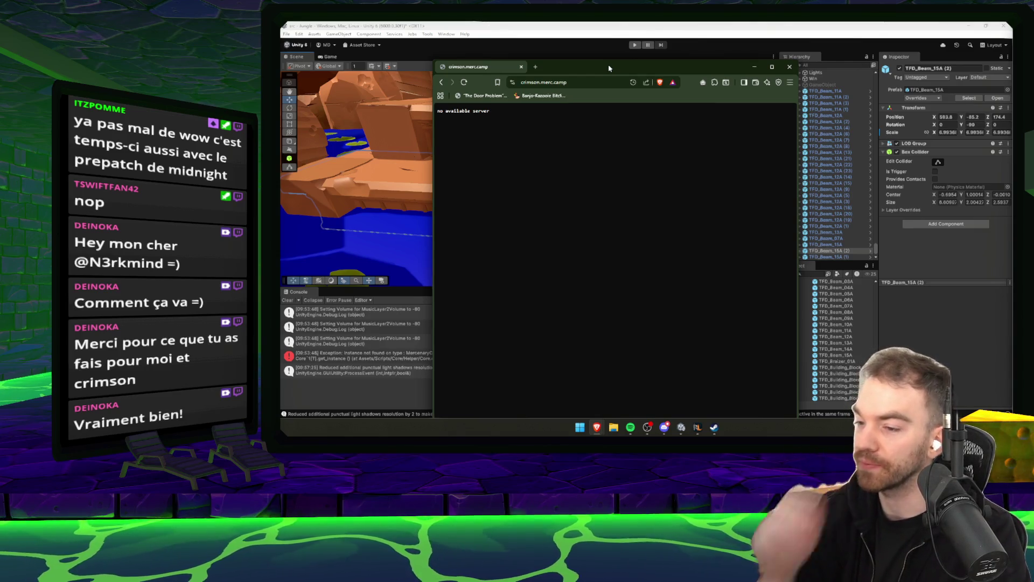
{"action": "key", "text": "super"}
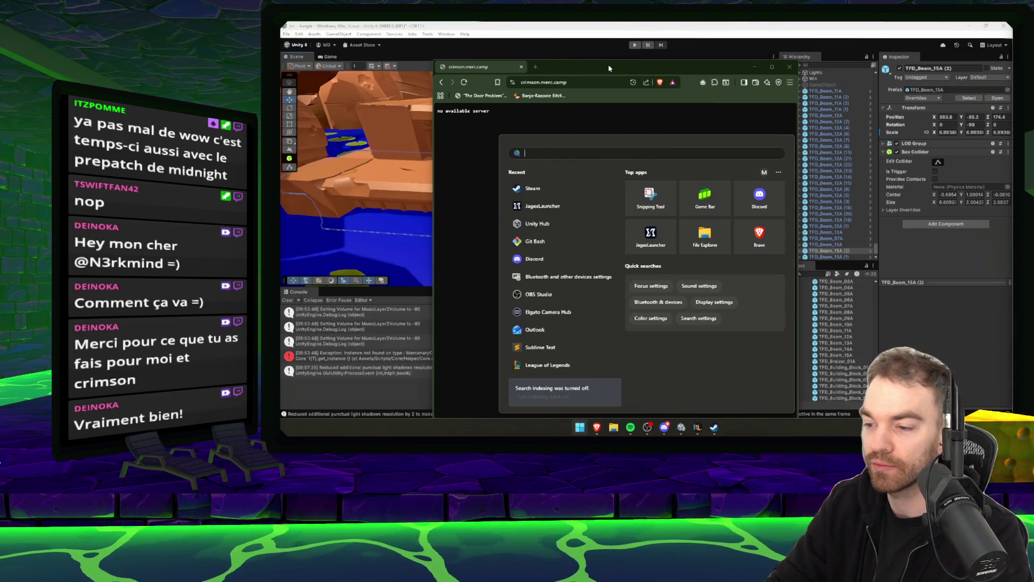
{"action": "type", "text": "git"}
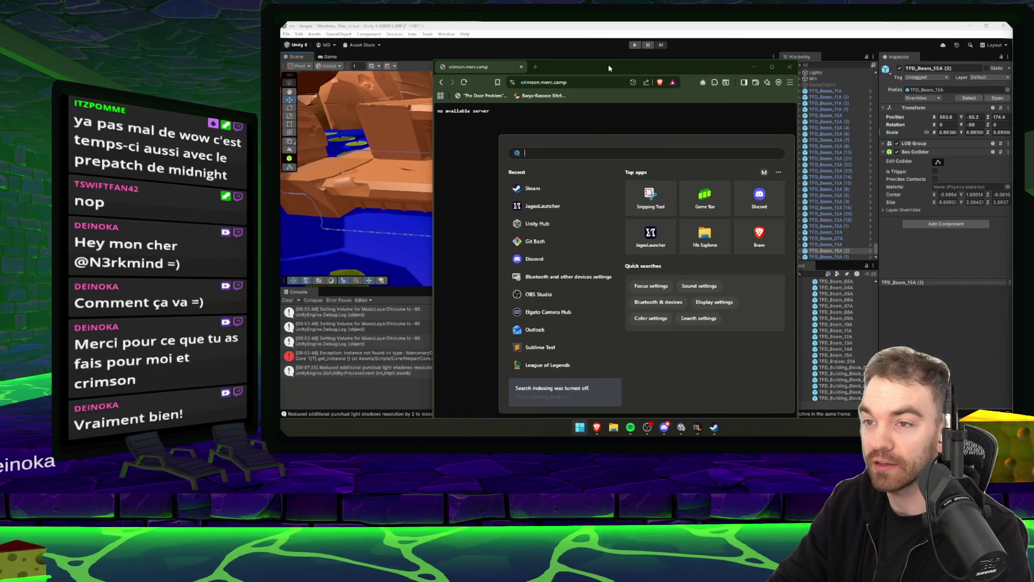
{"action": "key", "text": "Return"}
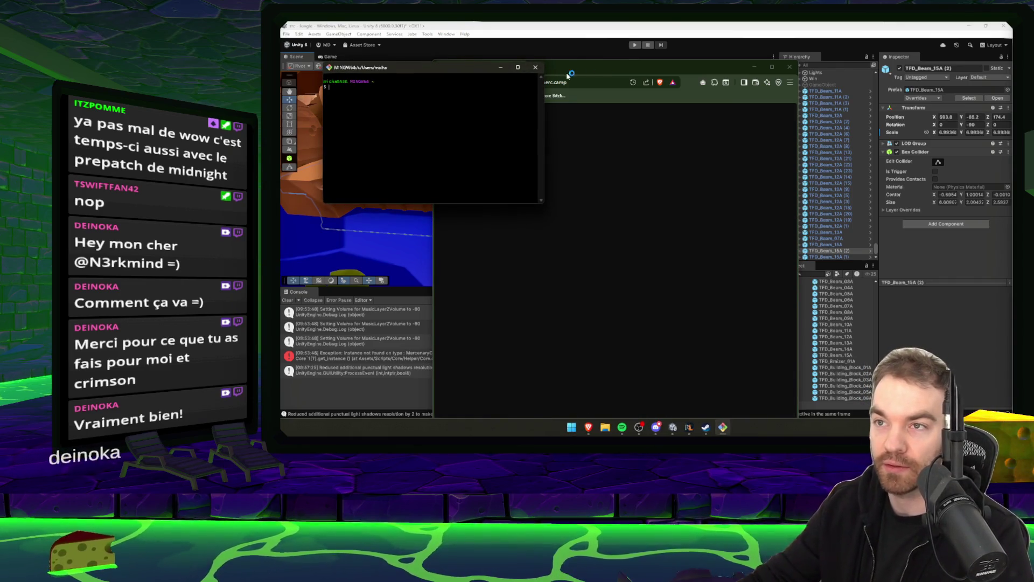
Change into the dev/crimson project folder and list its files.
{"action": "type", "text": "cd dev"}
{"action": "key", "text": "Return"}
{"action": "type", "text": "cd olympic"}
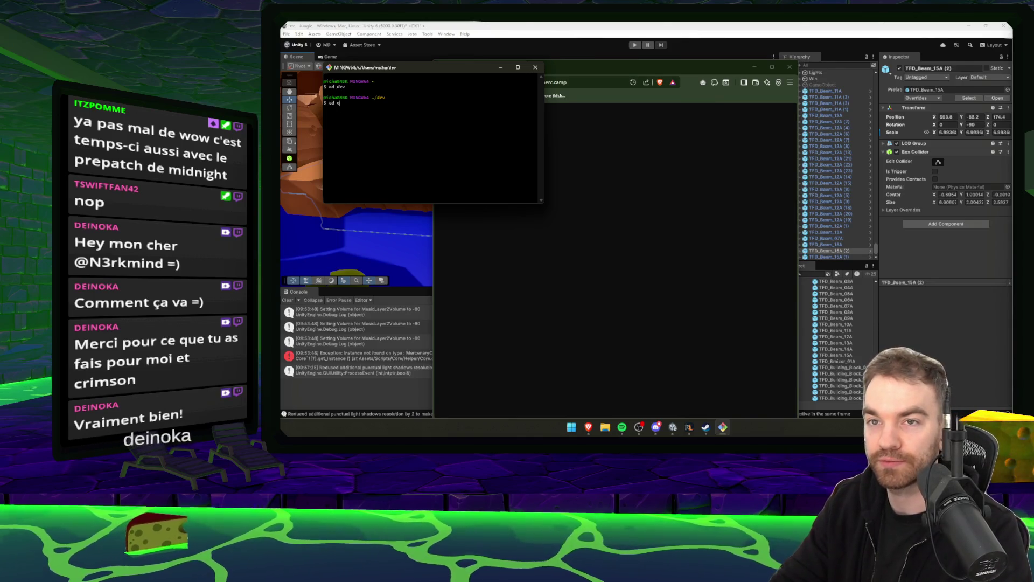
{"action": "key", "text": "BackSpace"}
{"action": "key", "text": "BackSpace"}
{"action": "key", "text": "BackSpace"}
{"action": "type", "text": "crimson/"}
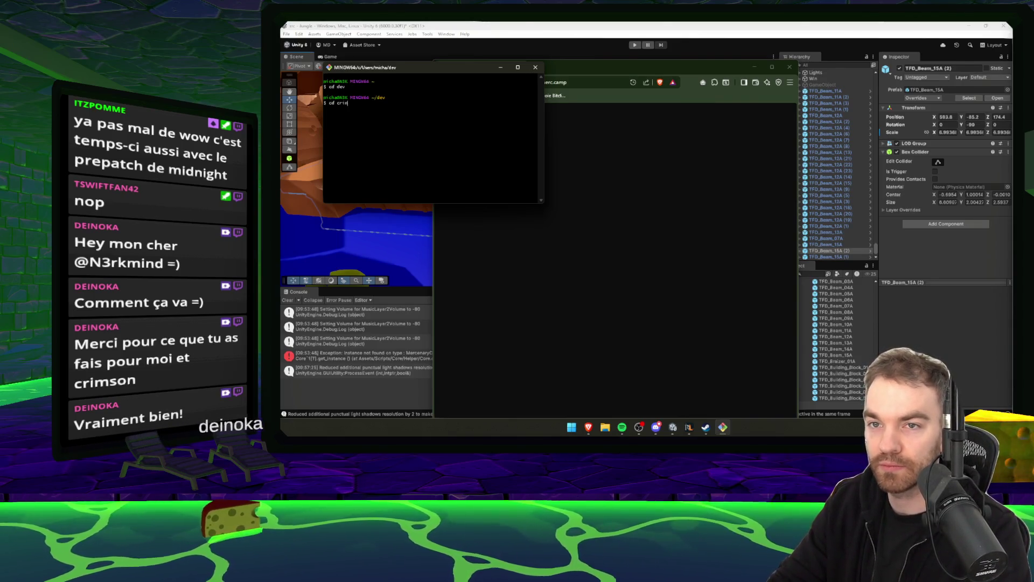
{"action": "key", "text": "Return"}
{"action": "type", "text": "ls"}
{"action": "key", "text": "Return"}
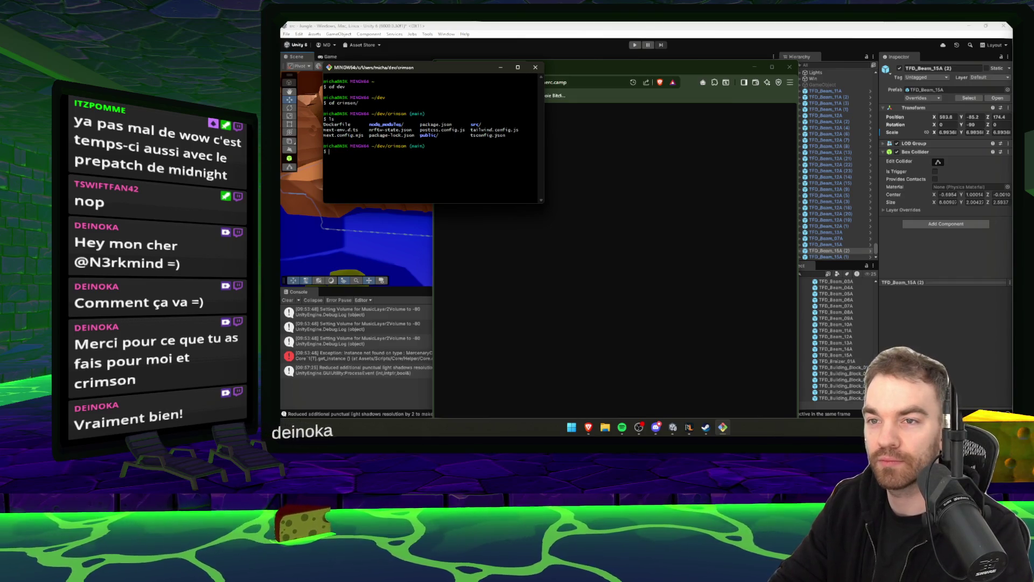
{"action": "type", "text": "npm run dev"}
{"action": "key", "text": "Return"}
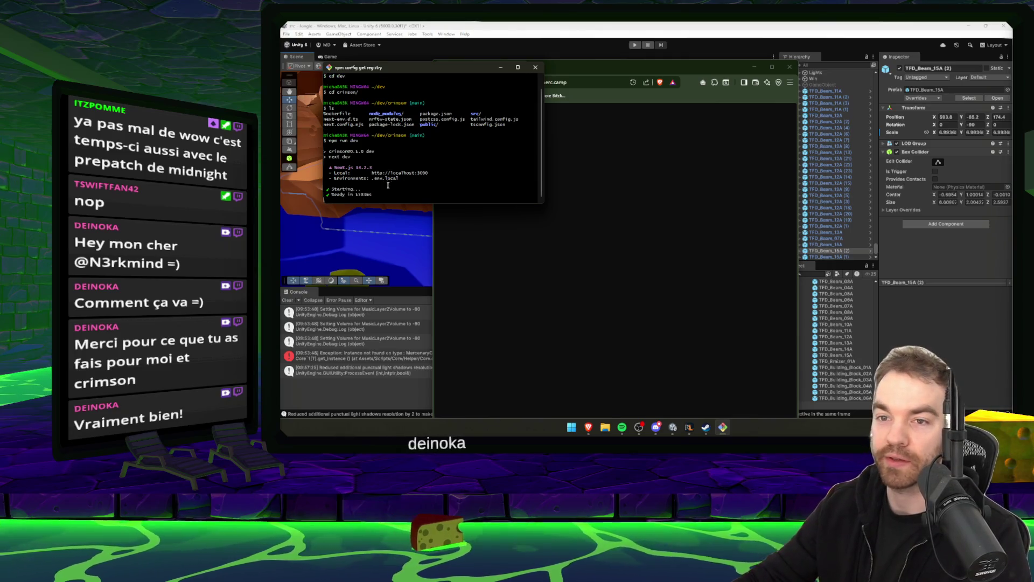
{"action": "left_click", "coordinate": [409, 173], "text": "ctrl"}
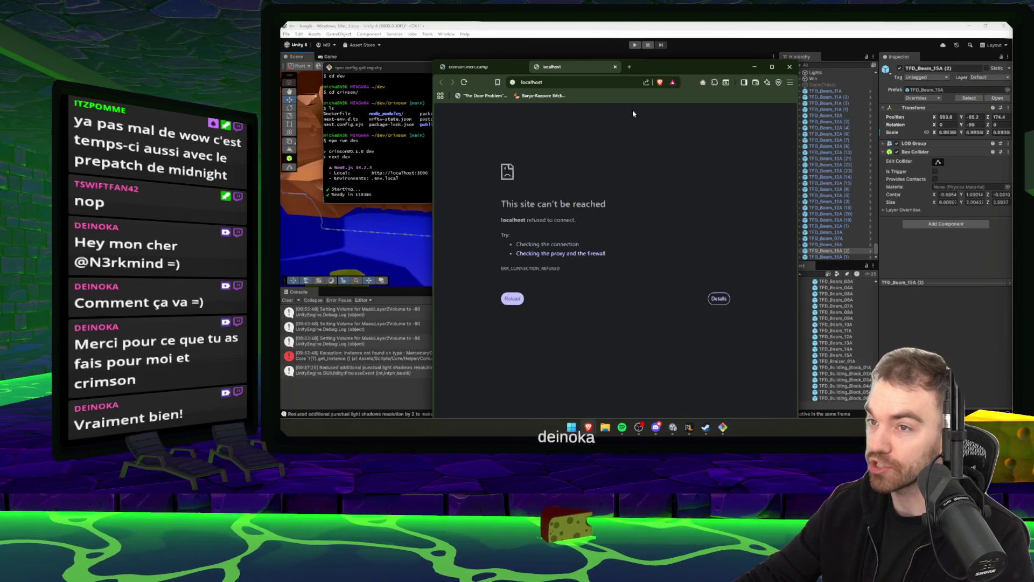
Load localhost:3000 in a maximized browser, close the old crimson.merc.camp tab, and open the NRFTW module.
{"action": "left_click_drag", "start_coordinate": [660, 71], "coordinate": [743, 60]}
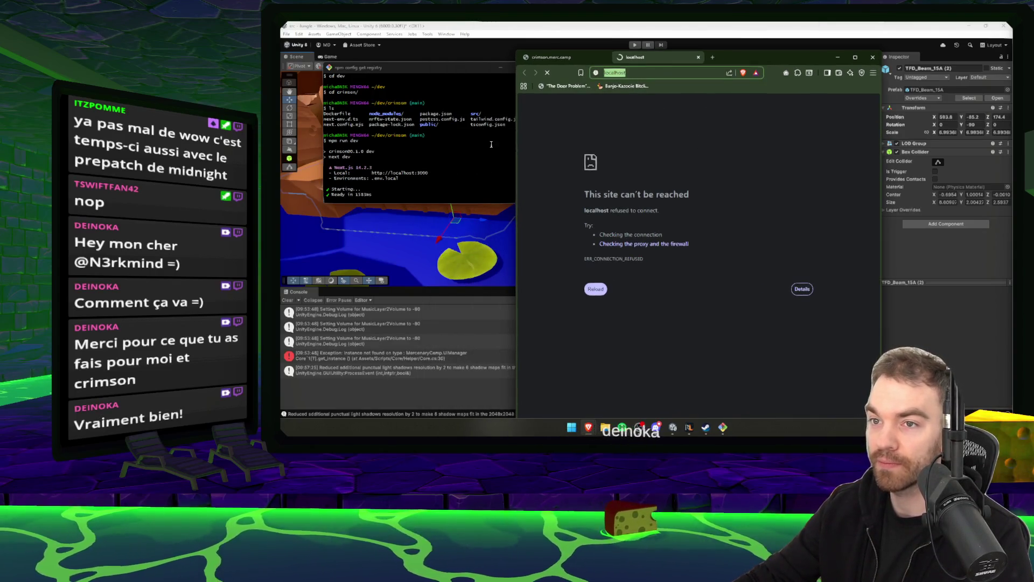
{"action": "type", "text": "localhost:3000"}
{"action": "key", "text": "Return"}
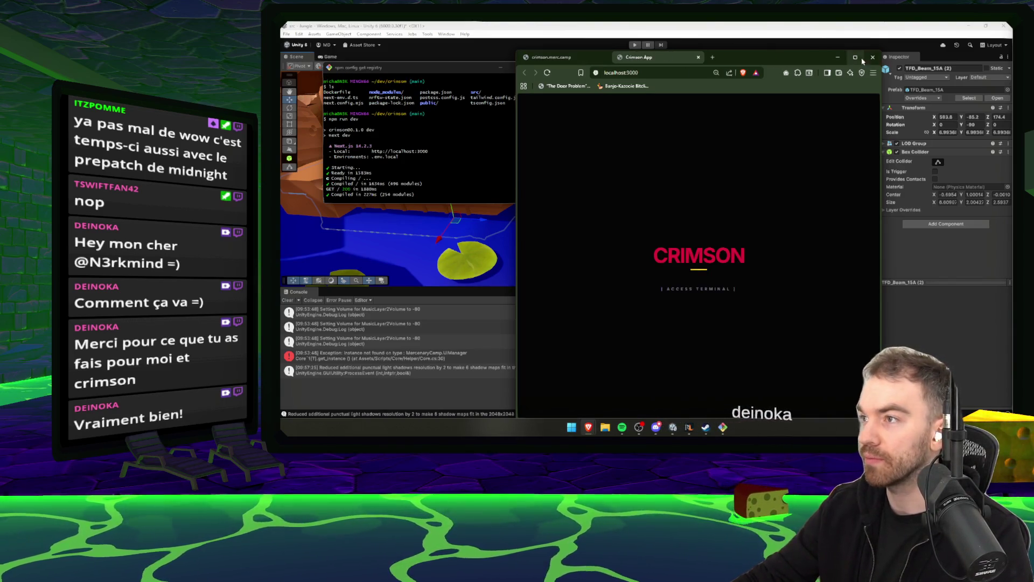
{"action": "middle_click", "coordinate": [546, 58]}
{"action": "left_click", "coordinate": [855, 57]}
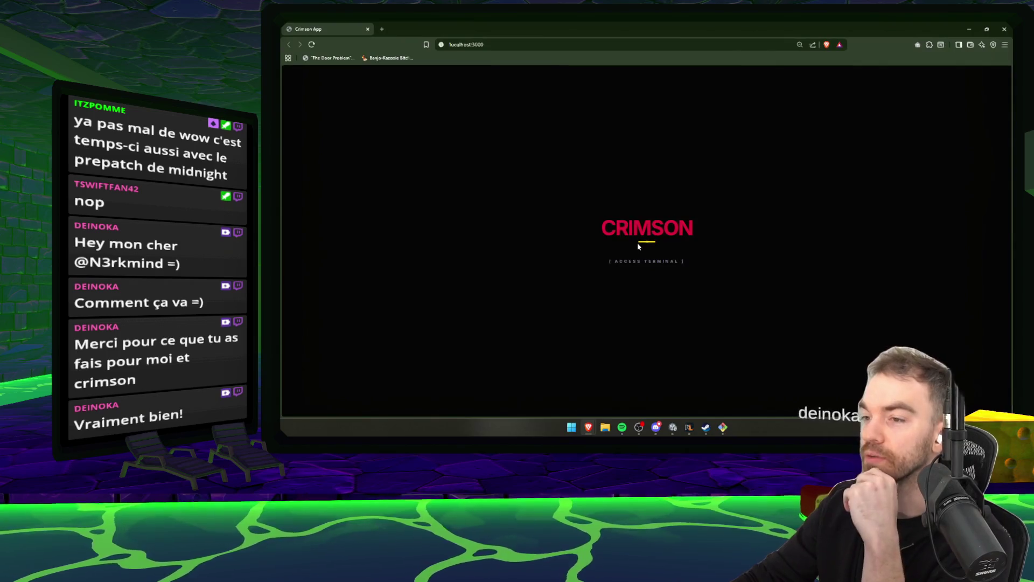
{"action": "left_click", "coordinate": [646, 263]}
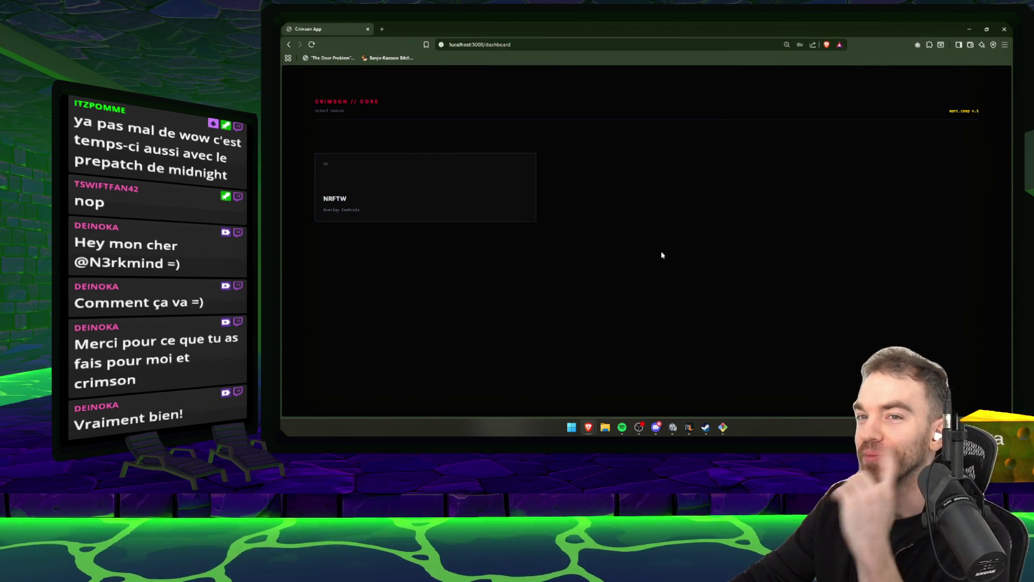
{"action": "left_click", "coordinate": [404, 212]}
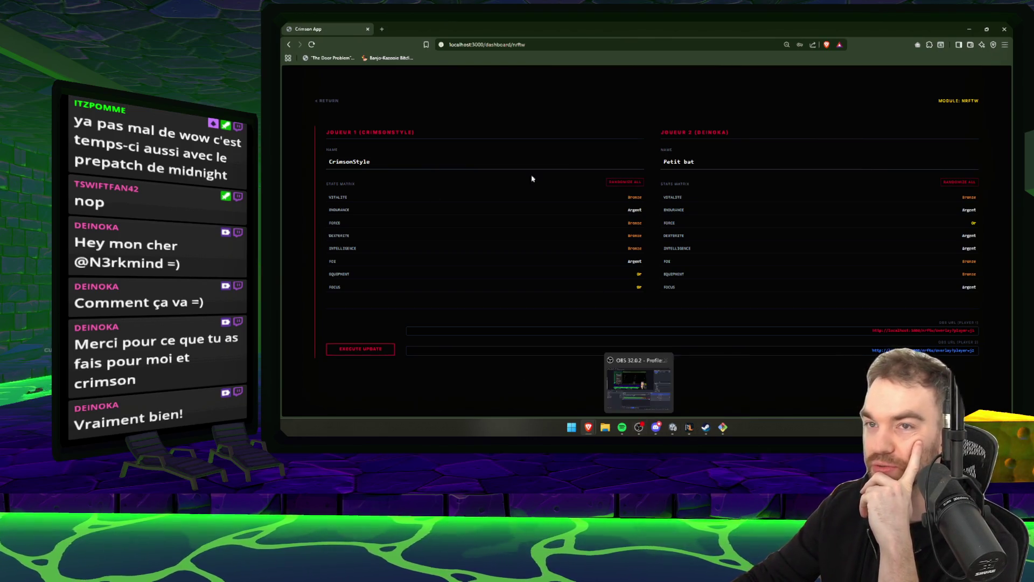
Bring the Git Bash terminal forward and stop the dev server with Ctrl+C.
{"action": "mouse_move", "coordinate": [656, 427]}
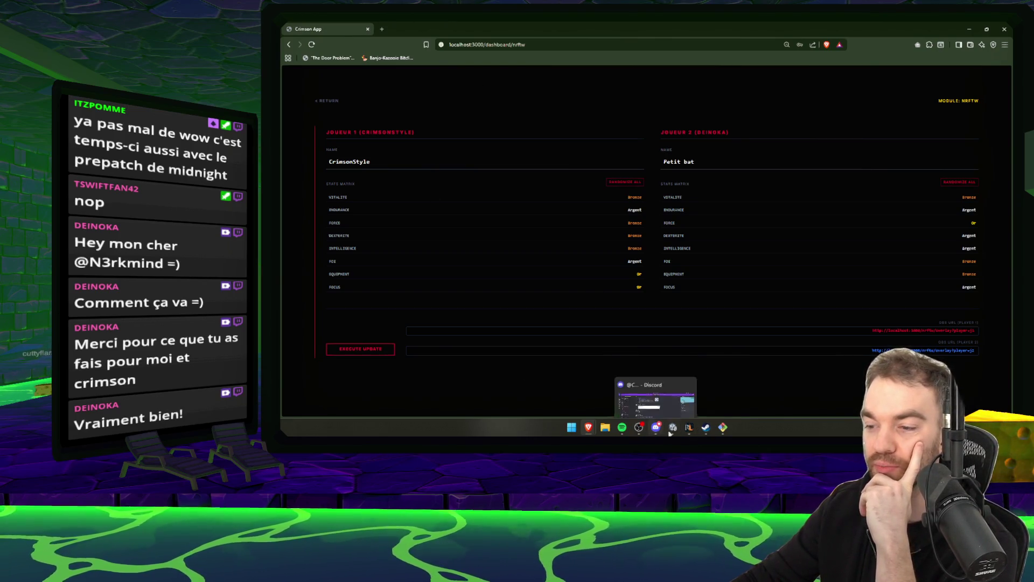
{"action": "left_click", "coordinate": [656, 391]}
{"action": "key", "text": "ctrl+c"}
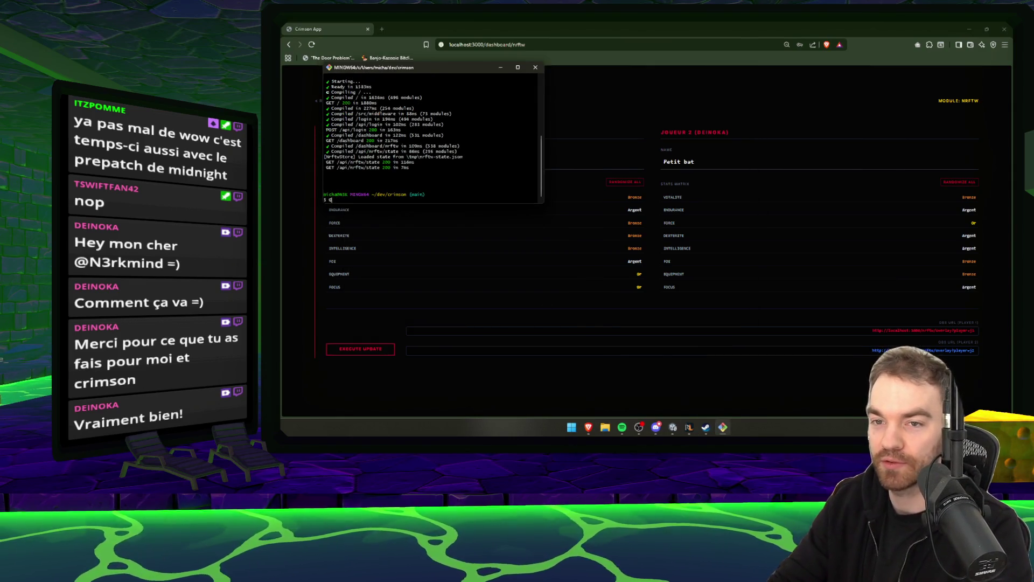
Run git pull in the crimson project, restart npm run dev, and select the player 2 overlay address.
{"action": "type", "text": "it pull"}
{"action": "key", "text": "Return"}
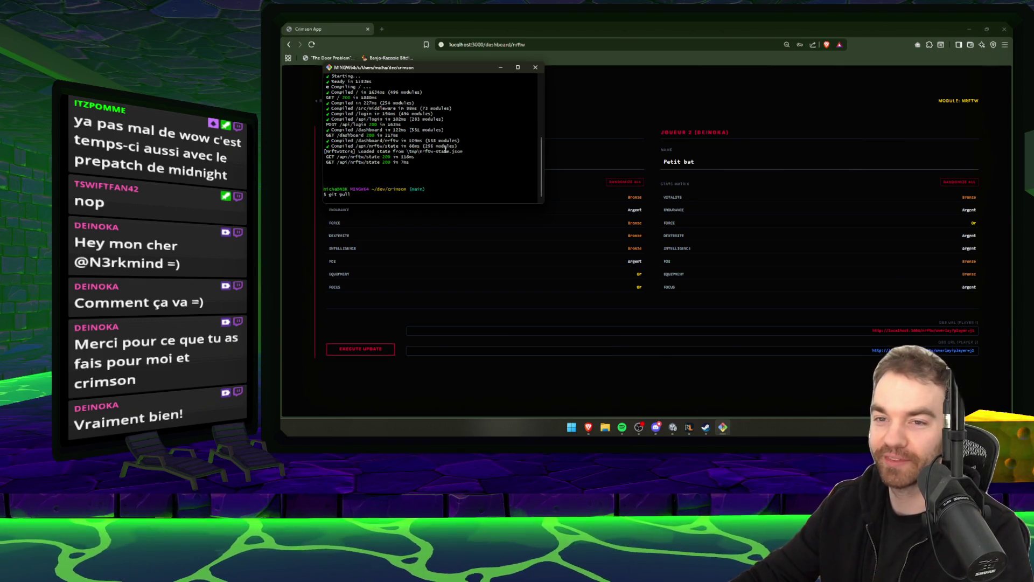
{"action": "left_click", "coordinate": [639, 389]}
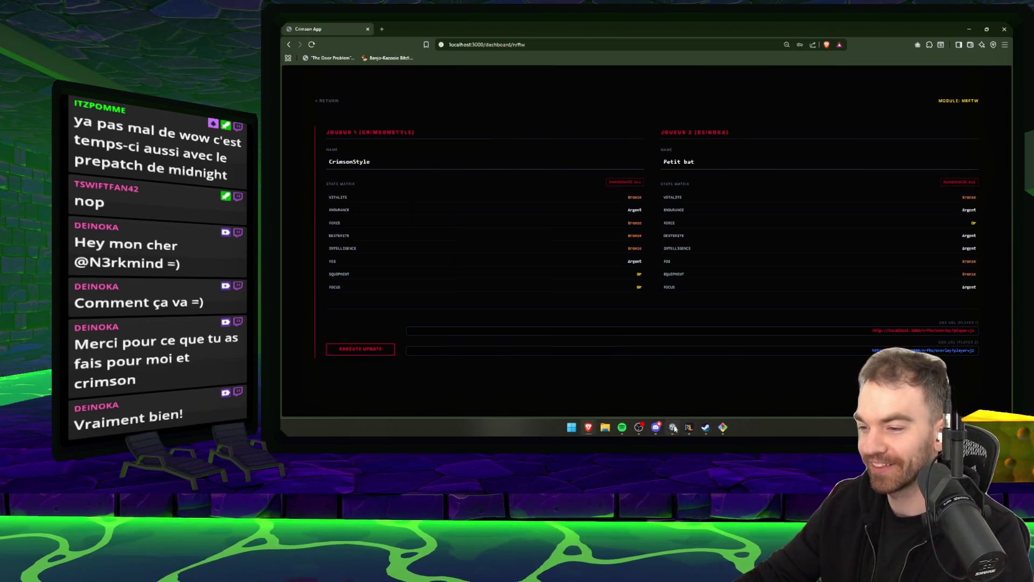
{"action": "left_click", "coordinate": [723, 427]}
{"action": "type", "text": "npm run dev"}
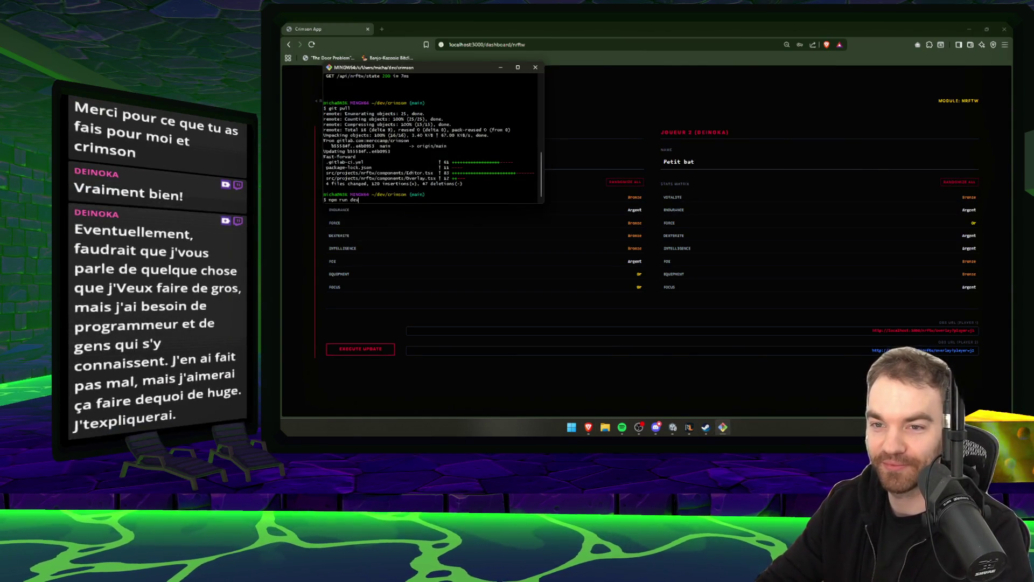
{"action": "key", "text": "Return"}
{"action": "left_click", "coordinate": [923, 351]}
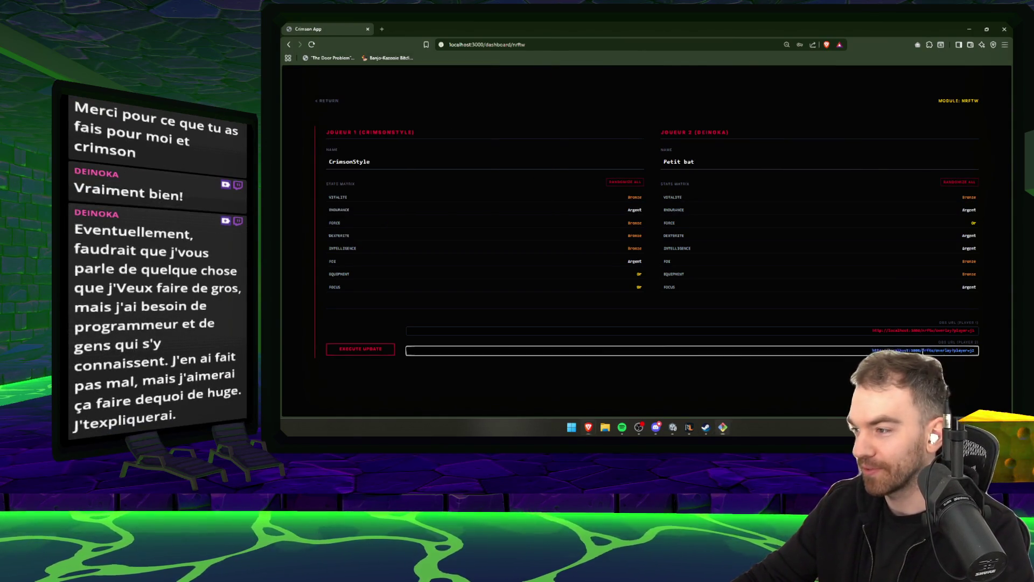
Open the copied player 2 overlay address in a new browser tab.
{"action": "left_click", "coordinate": [383, 28]}
{"action": "key", "text": "ctrl+v"}
{"action": "key", "text": "Return"}
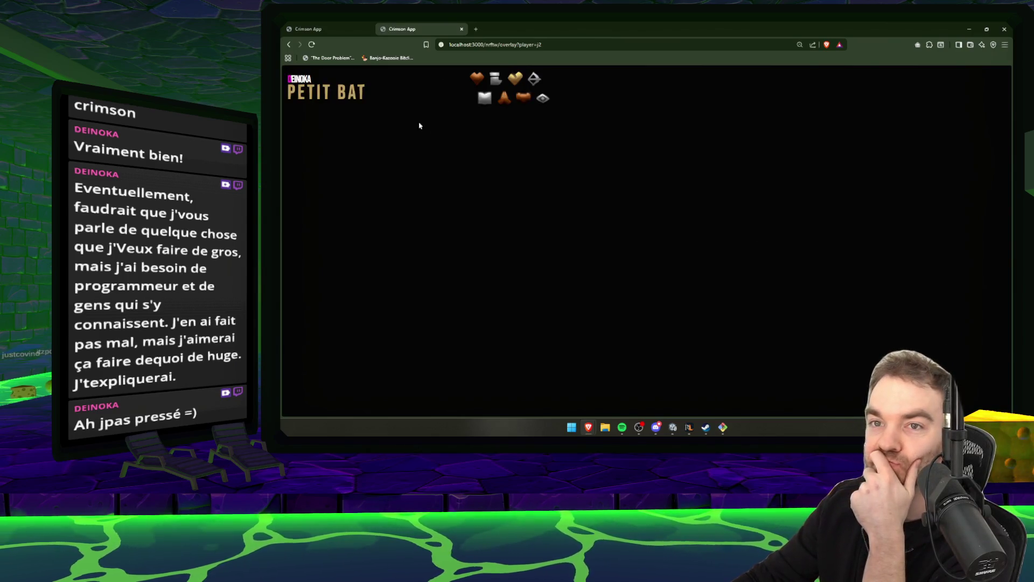
Rename player 2 to Eventu3ellement, execute the update, and check the name on the overlay tab.
{"action": "left_click", "coordinate": [330, 29]}
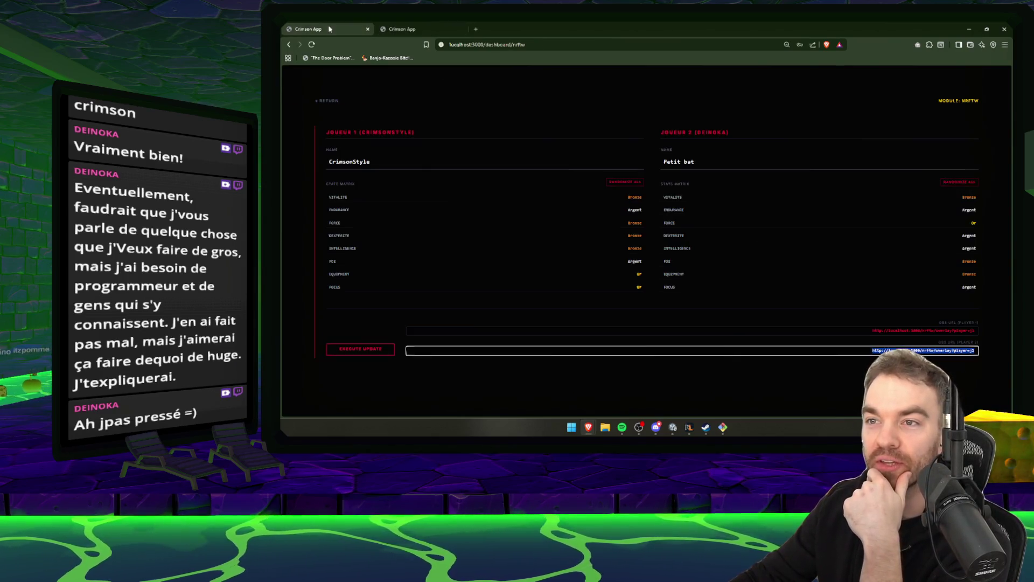
{"action": "left_click", "coordinate": [788, 160]}
{"action": "type", "text": "Eventu3llement"}
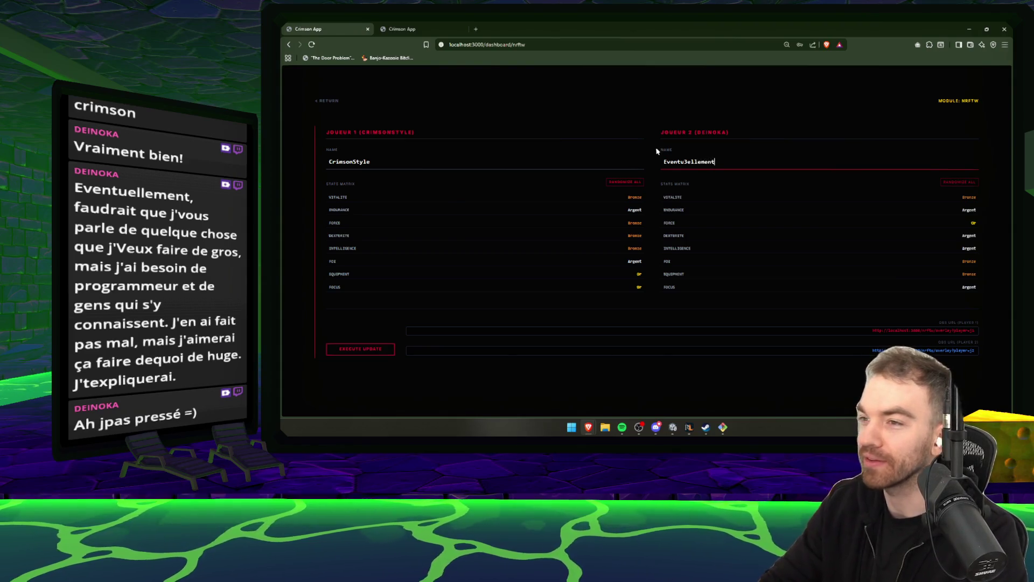
{"action": "left_click", "coordinate": [344, 349]}
{"action": "left_click", "coordinate": [431, 32]}
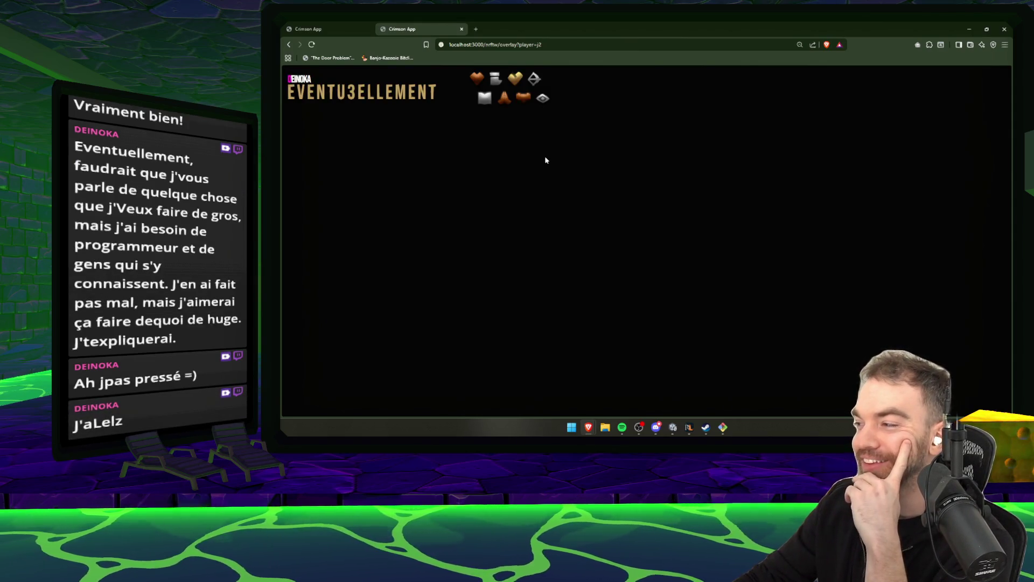
{"action": "key", "text": "ctrl+1"}
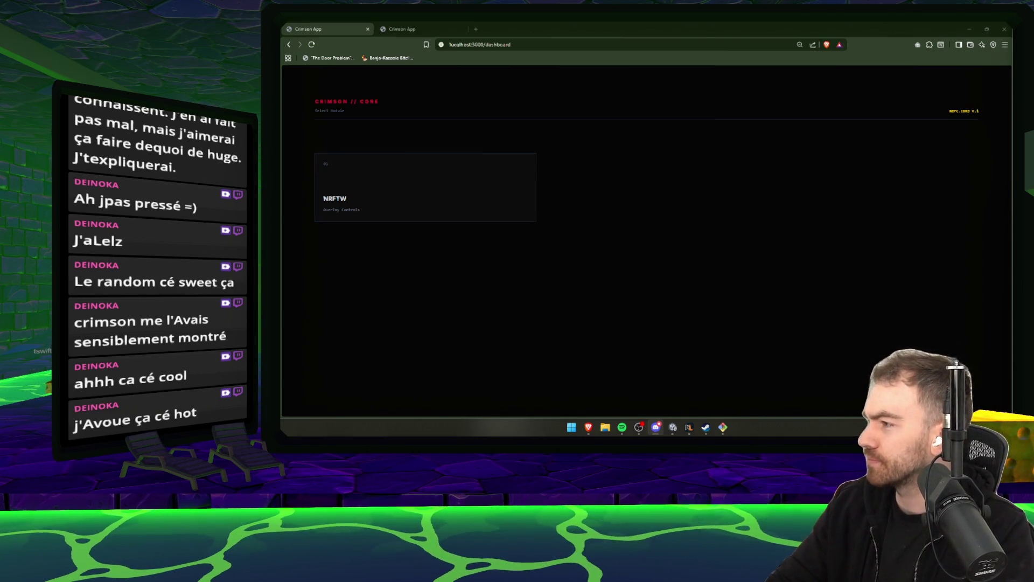
Restore the browser window and minimize it to reveal the Unity editor.
{"action": "left_click", "coordinate": [987, 29]}
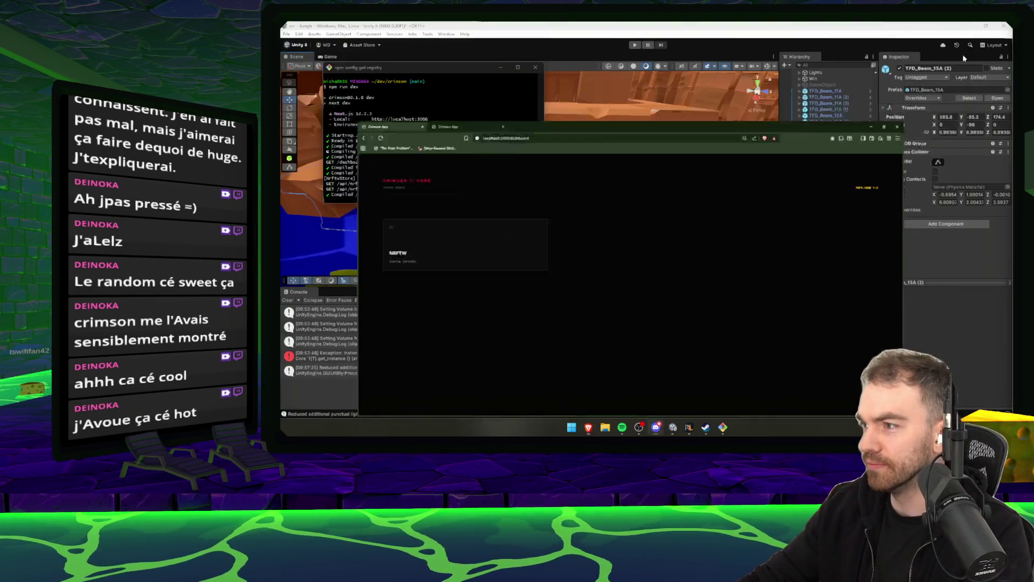
{"action": "left_click", "coordinate": [962, 54]}
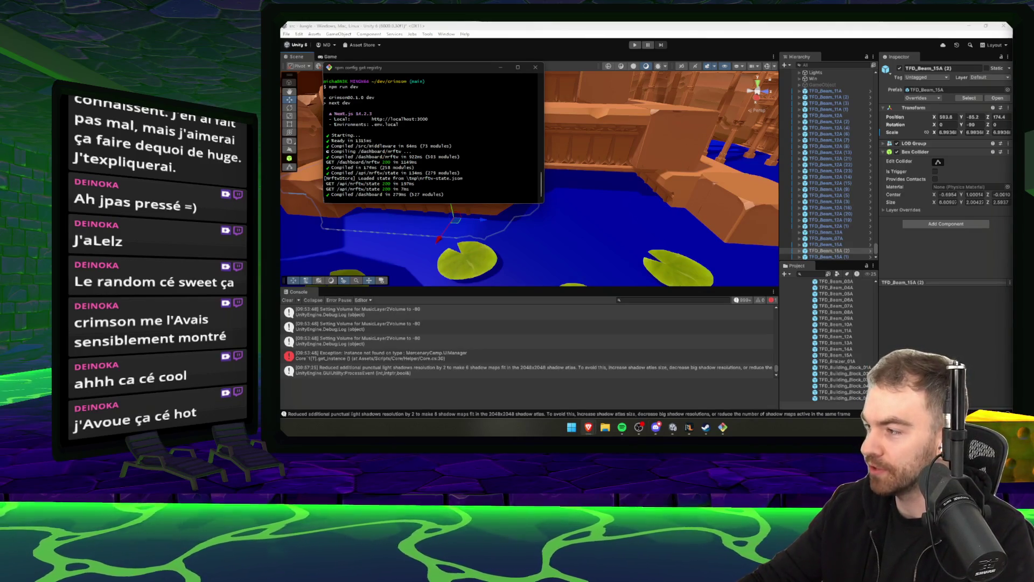
{"action": "key", "text": "super"}
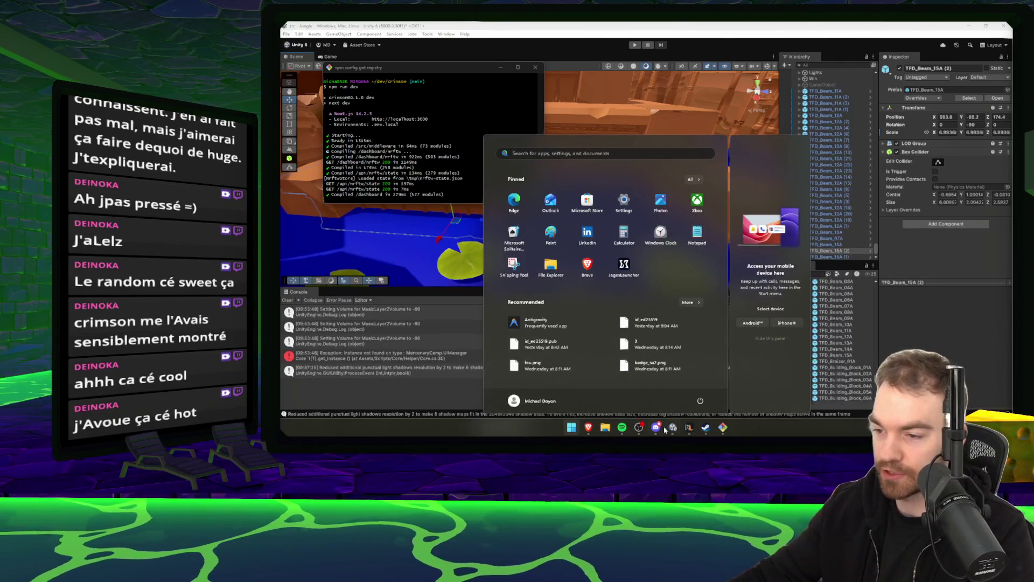
{"action": "key", "text": "Escape"}
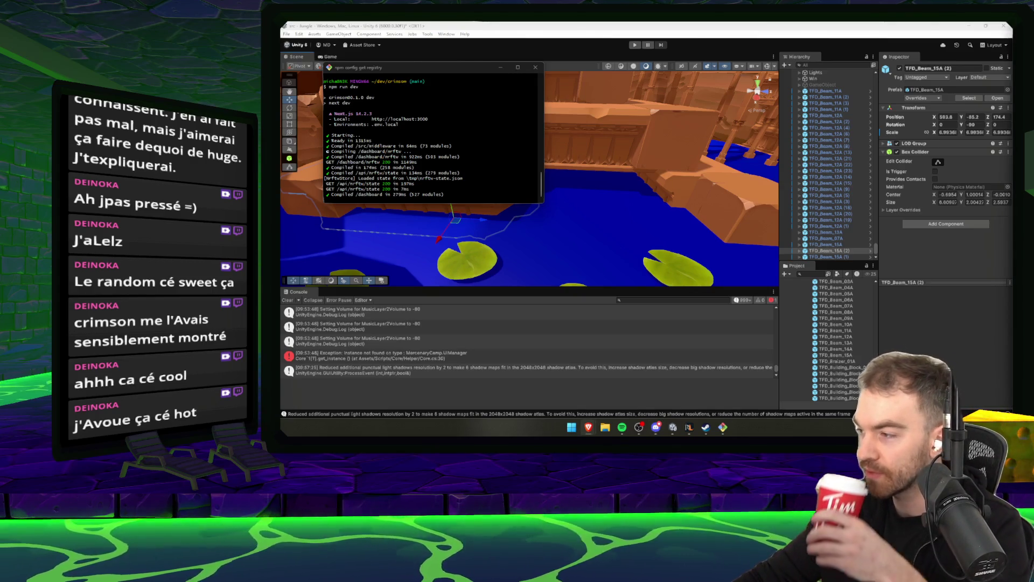
Minimize the dev-server terminal, orbit toward the dock, and talk to RuneLite's Count Check character.
{"action": "left_click", "coordinate": [506, 68]}
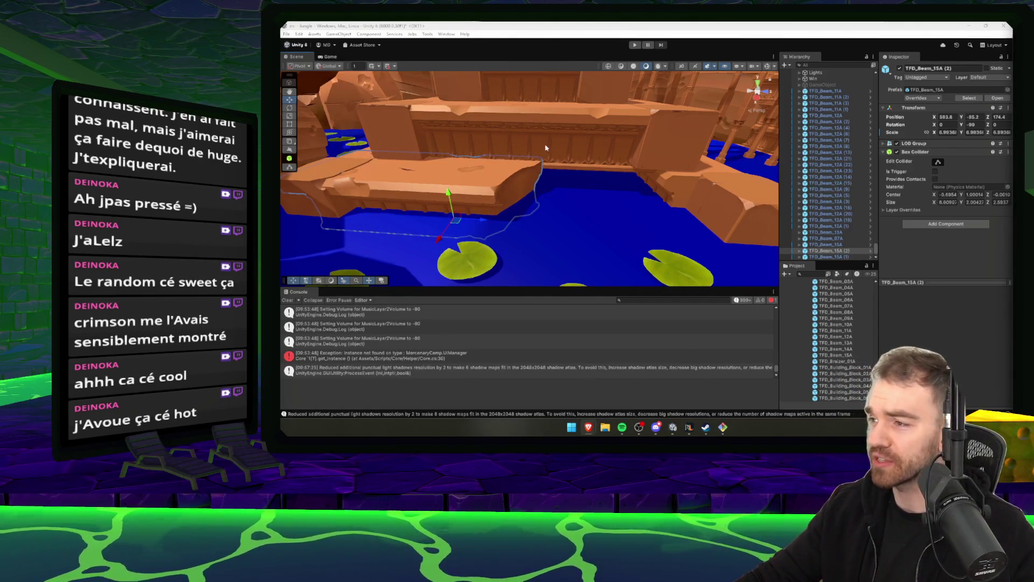
{"action": "mouse_move", "coordinate": [554, 195]}
{"action": "left_mouse_down"}
{"action": "mouse_move", "coordinate": [582, 224]}
{"action": "mouse_move", "coordinate": [604, 226]}
{"action": "left_mouse_up"}
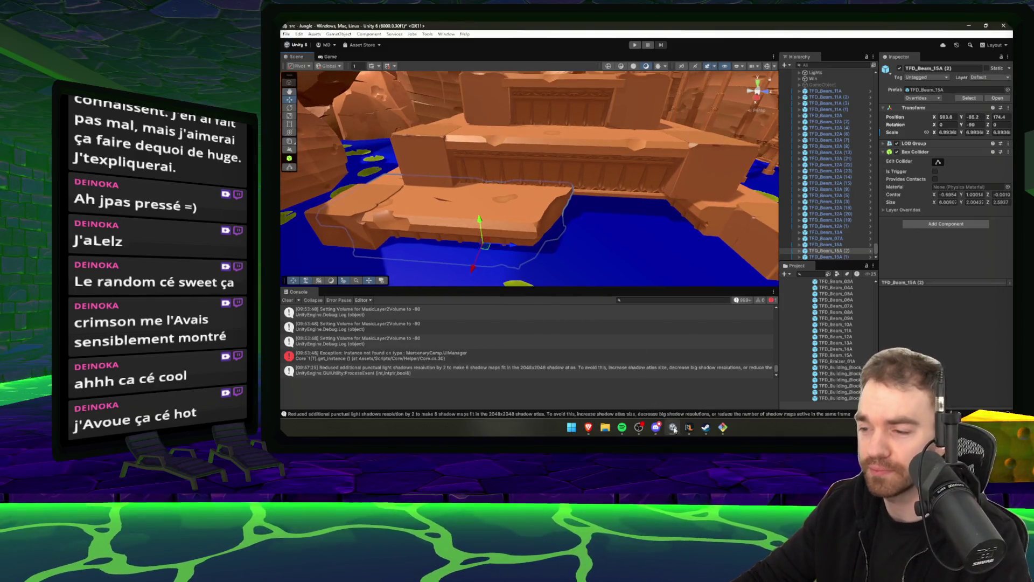
{"action": "left_click", "coordinate": [689, 427]}
{"action": "scroll", "coordinate": [728, 227], "scroll_direction": "up", "scroll_amount": 5}
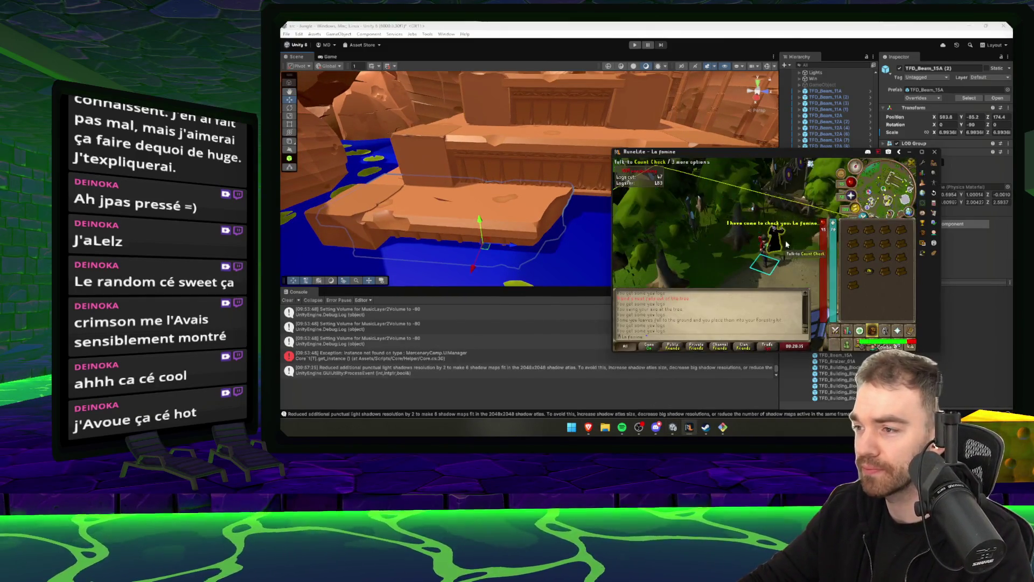
{"action": "left_click", "coordinate": [774, 245]}
{"action": "key", "text": "space"}
Use the lamp reward on a skill, resume chopping the tree, and return to Unity.
{"action": "left_click", "coordinate": [869, 284]}
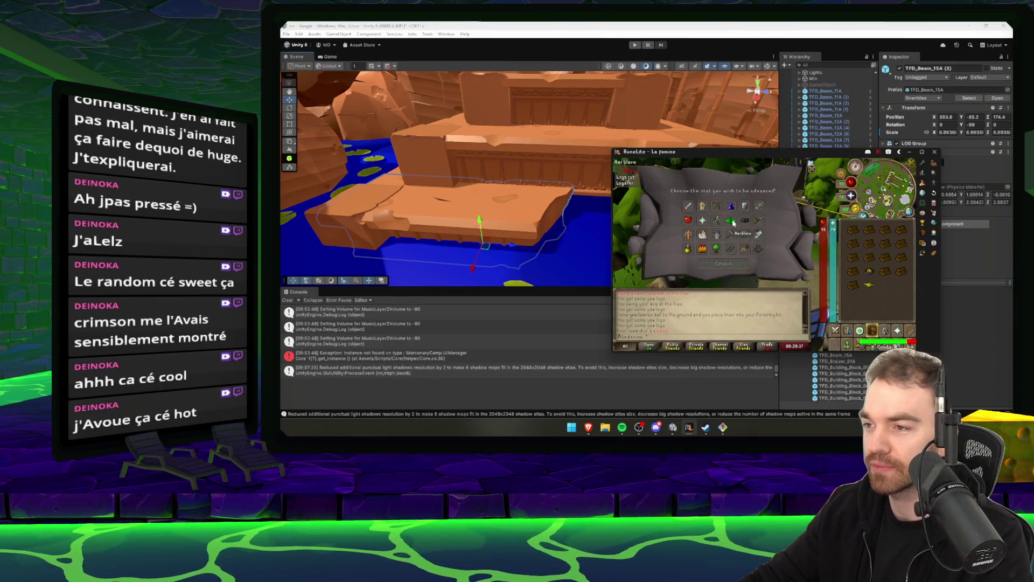
{"action": "left_click", "coordinate": [732, 264]}
{"action": "left_click", "coordinate": [777, 209]}
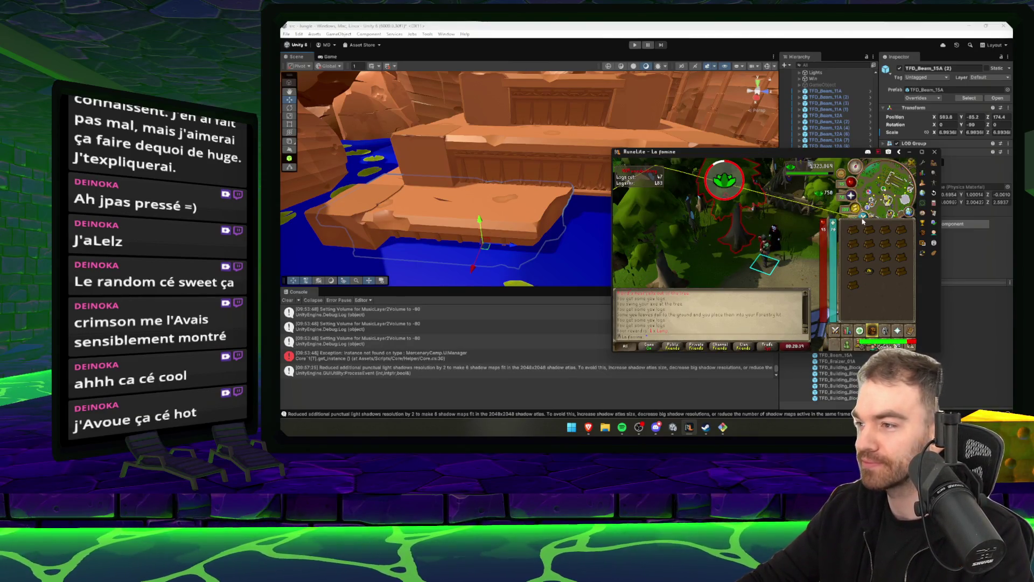
{"action": "left_click", "coordinate": [796, 27]}
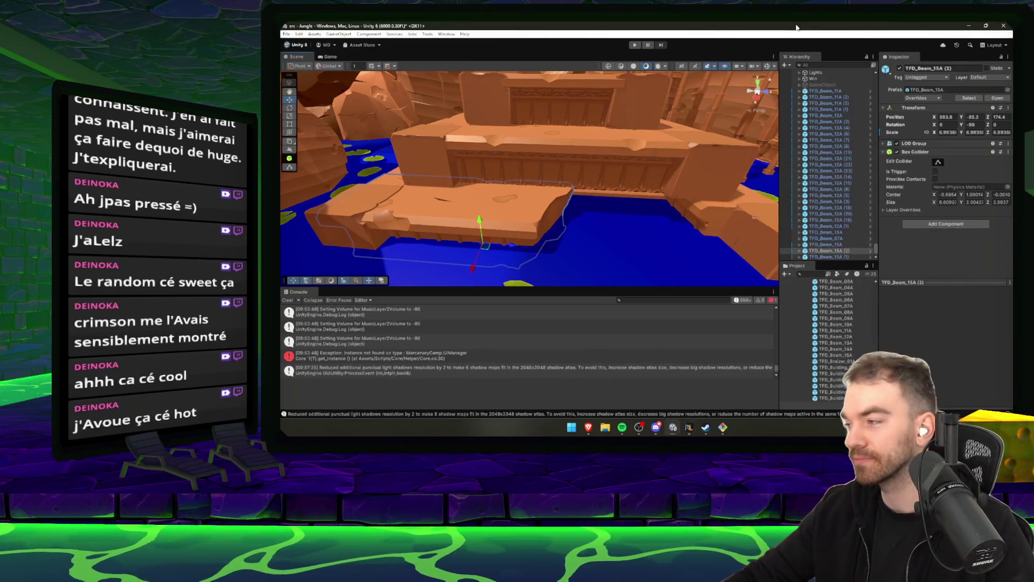
{"action": "left_click_drag", "start_coordinate": [771, 198], "coordinate": [686, 222]}
{"action": "left_click_drag", "start_coordinate": [473, 171], "coordinate": [513, 203]}
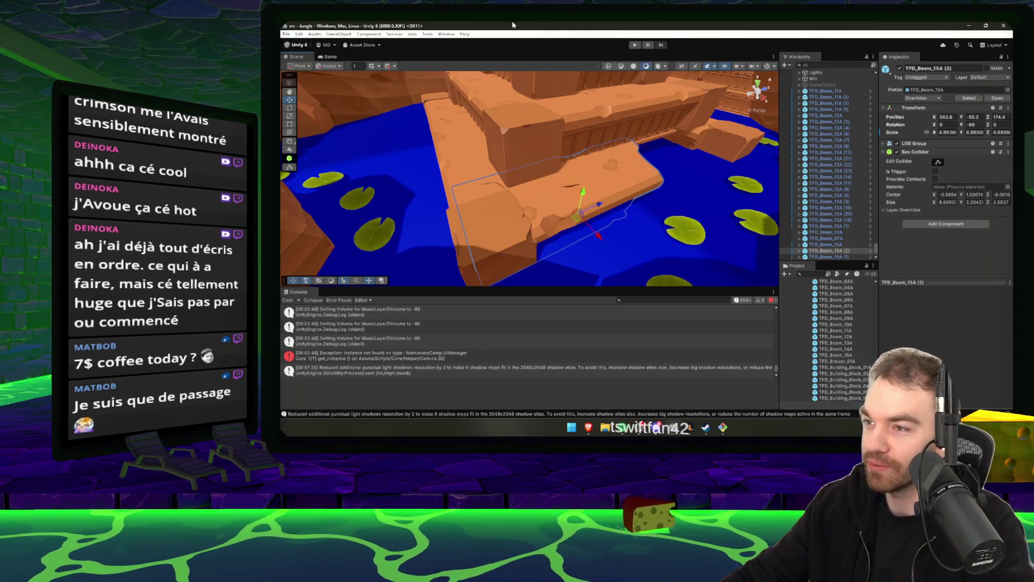
{"action": "mouse_move", "coordinate": [649, 158]}
{"action": "left_mouse_down"}
{"action": "mouse_move", "coordinate": [637, 184]}
{"action": "mouse_move", "coordinate": [609, 193]}
{"action": "mouse_move", "coordinate": [527, 169]}
{"action": "mouse_move", "coordinate": [586, 188]}
{"action": "mouse_move", "coordinate": [602, 207]}
{"action": "left_mouse_up"}
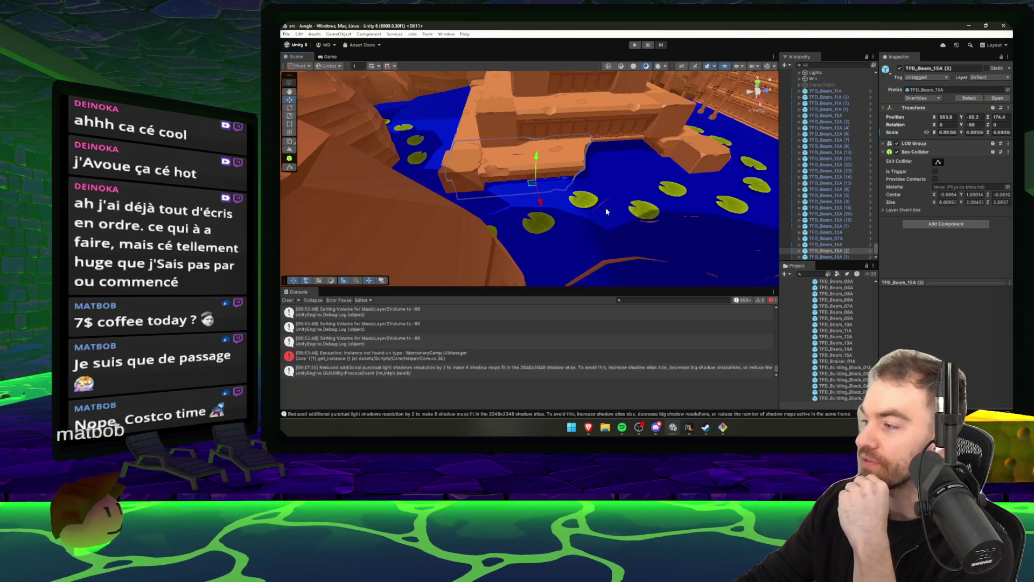
{"action": "left_click", "coordinate": [640, 427]}
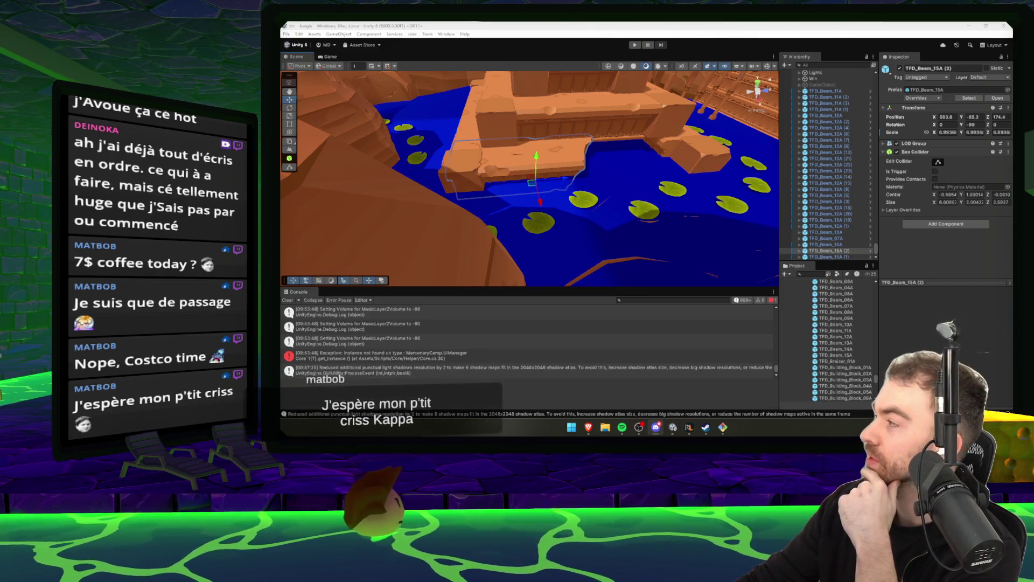
{"action": "key", "text": "alt+Tab"}
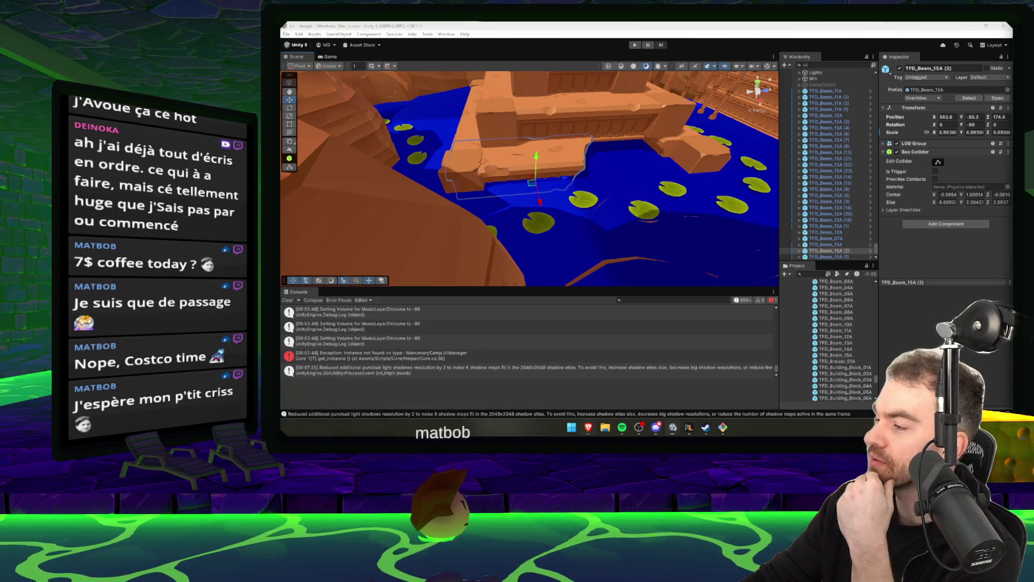
{"action": "key", "text": "alt+Tab"}
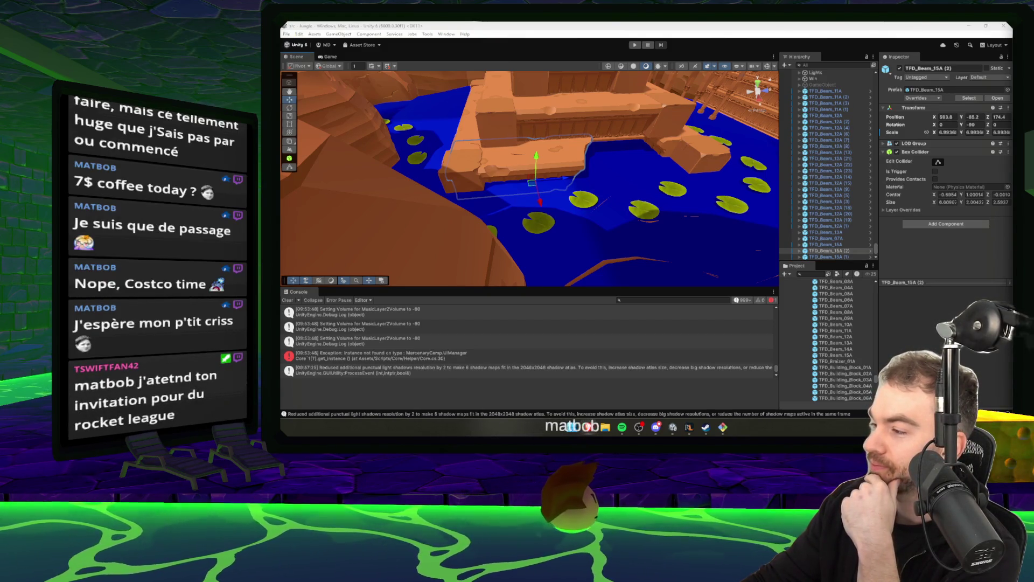
{"action": "left_click_drag", "start_coordinate": [624, 208], "coordinate": [616, 222]}
{"action": "scroll", "coordinate": [608, 217], "scroll_direction": "up", "scroll_amount": 5}
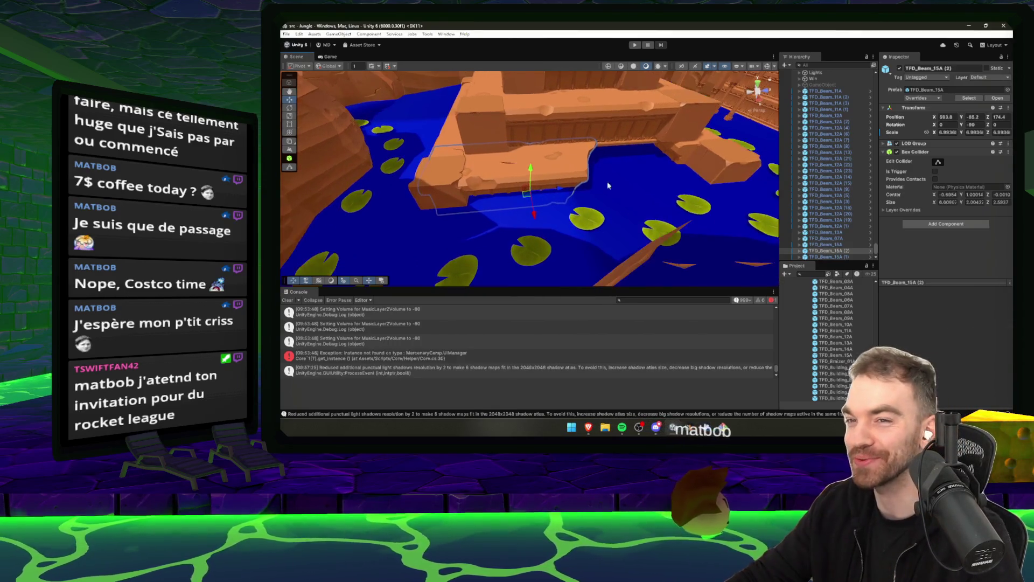
{"action": "key", "text": "ctrl+d"}
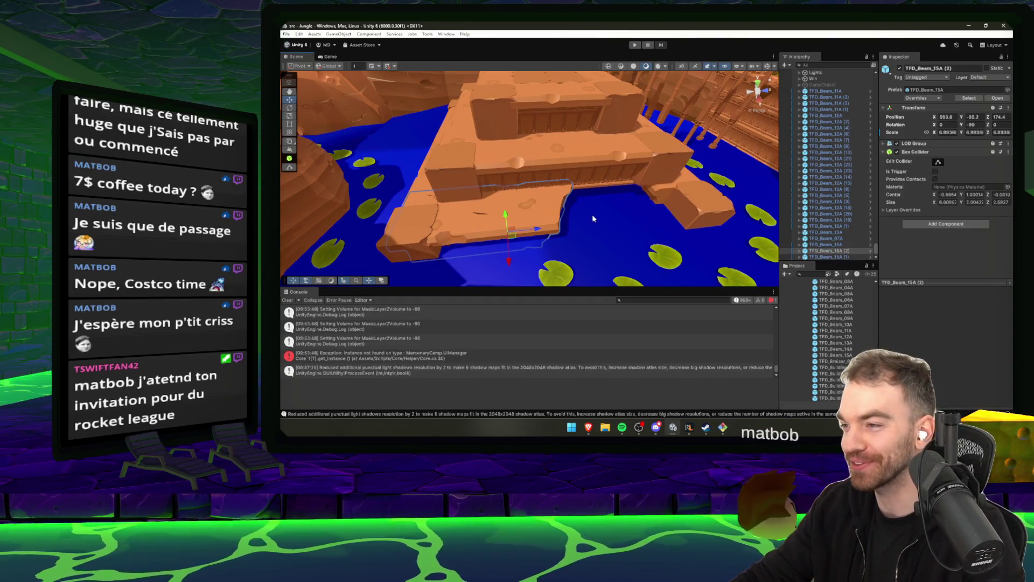
{"action": "key", "text": "Delete"}
{"action": "key", "text": "ctrl+z"}
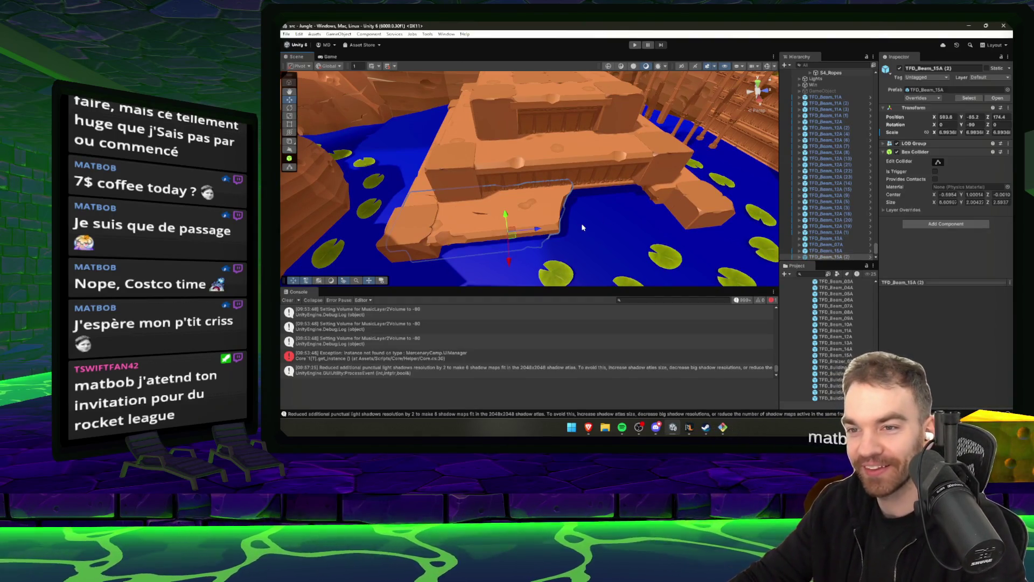
{"action": "mouse_move", "coordinate": [585, 213]}
{"action": "left_mouse_down"}
{"action": "mouse_move", "coordinate": [604, 212]}
{"action": "mouse_move", "coordinate": [624, 190]}
{"action": "mouse_move", "coordinate": [548, 190]}
{"action": "left_mouse_up"}
{"action": "left_click", "coordinate": [548, 190]}
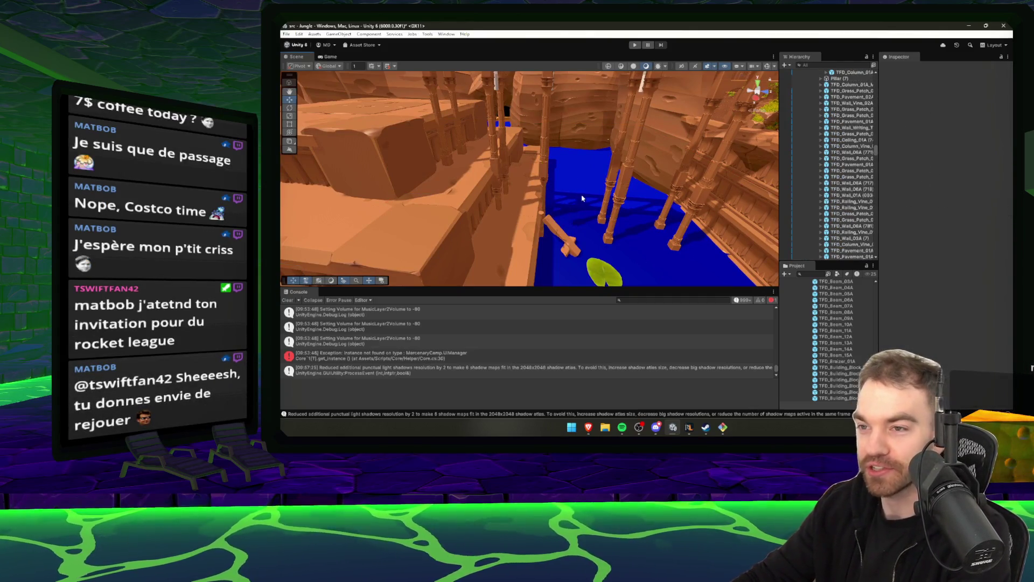
Inspect two column segments under the arches, then deselect and orbit around the canyon river.
{"action": "scroll", "coordinate": [541, 189], "scroll_direction": "up", "scroll_amount": 5}
{"action": "left_click", "coordinate": [560, 188]}
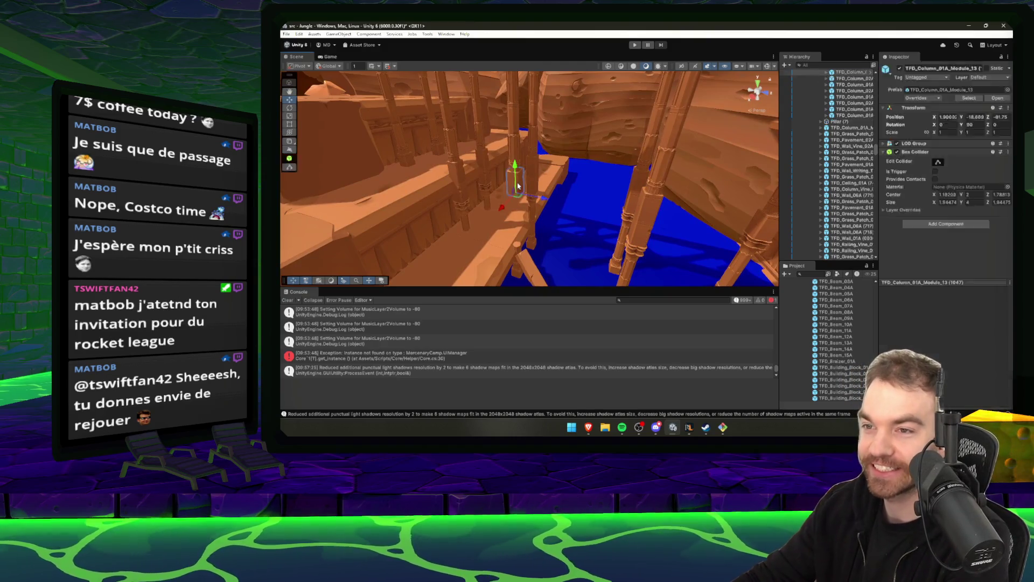
{"action": "left_click", "coordinate": [513, 177]}
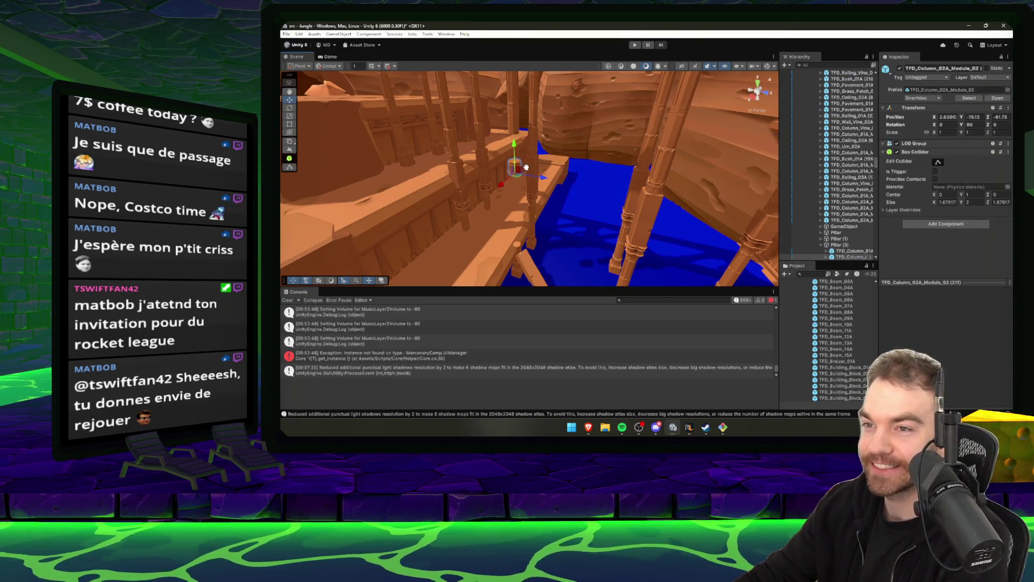
{"action": "scroll", "coordinate": [569, 218], "scroll_direction": "down", "scroll_amount": 3}
{"action": "left_click", "coordinate": [570, 216]}
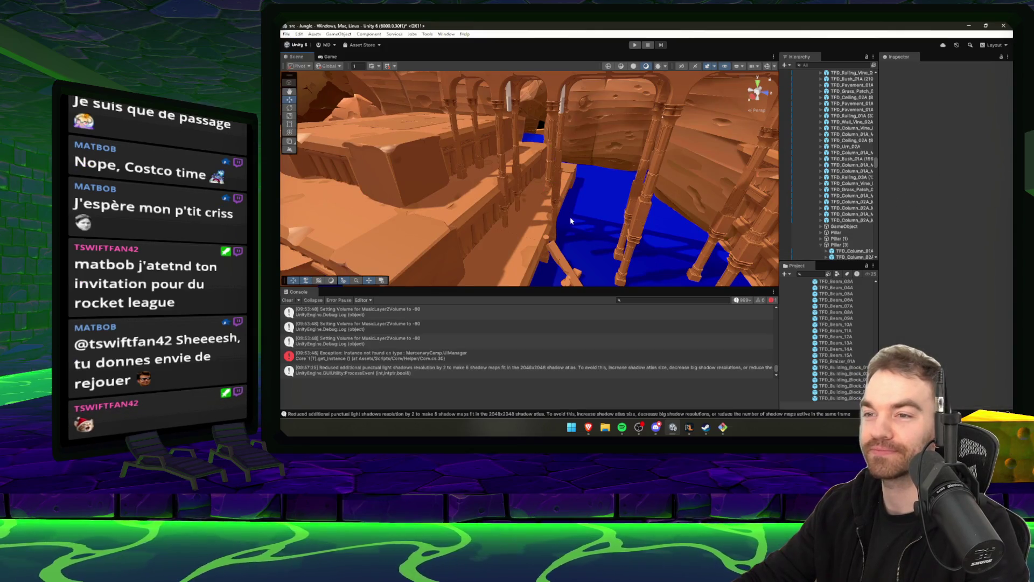
{"action": "mouse_move", "coordinate": [570, 217]}
{"action": "left_mouse_down"}
{"action": "mouse_move", "coordinate": [596, 217]}
{"action": "mouse_move", "coordinate": [580, 235]}
{"action": "mouse_move", "coordinate": [516, 213]}
{"action": "mouse_move", "coordinate": [599, 349]}
{"action": "left_mouse_up"}
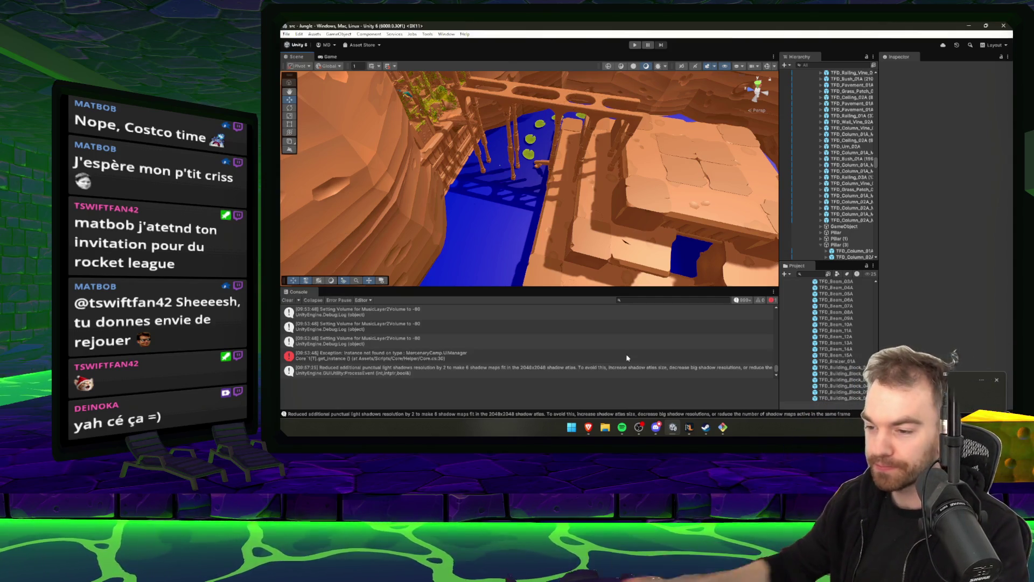
In Spotify, exclude the Frank Sinatra track from the taste profile and skip to Tighten Up.
{"action": "left_click", "coordinate": [623, 428]}
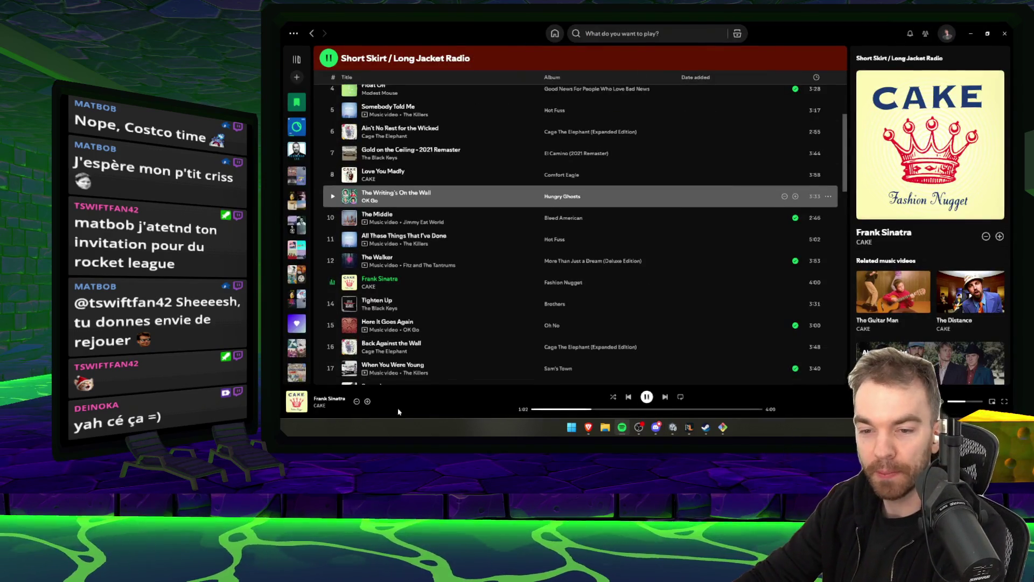
{"action": "scroll", "coordinate": [443, 167], "scroll_direction": "down", "scroll_amount": 2}
{"action": "scroll", "coordinate": [443, 166], "scroll_direction": "up", "scroll_amount": 2}
{"action": "right_click", "coordinate": [406, 166]}
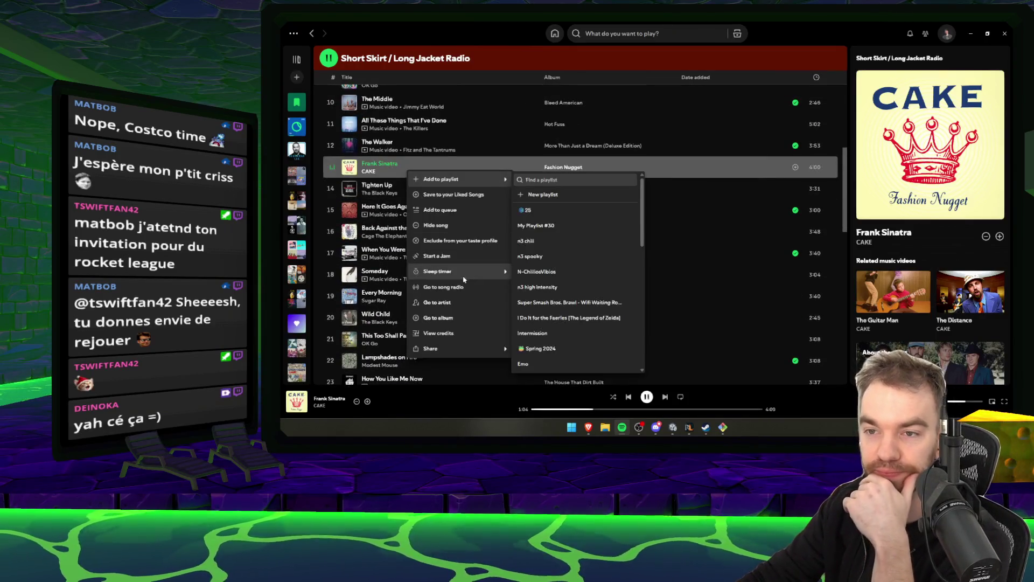
{"action": "left_click", "coordinate": [461, 240]}
{"action": "left_click", "coordinate": [667, 397]}
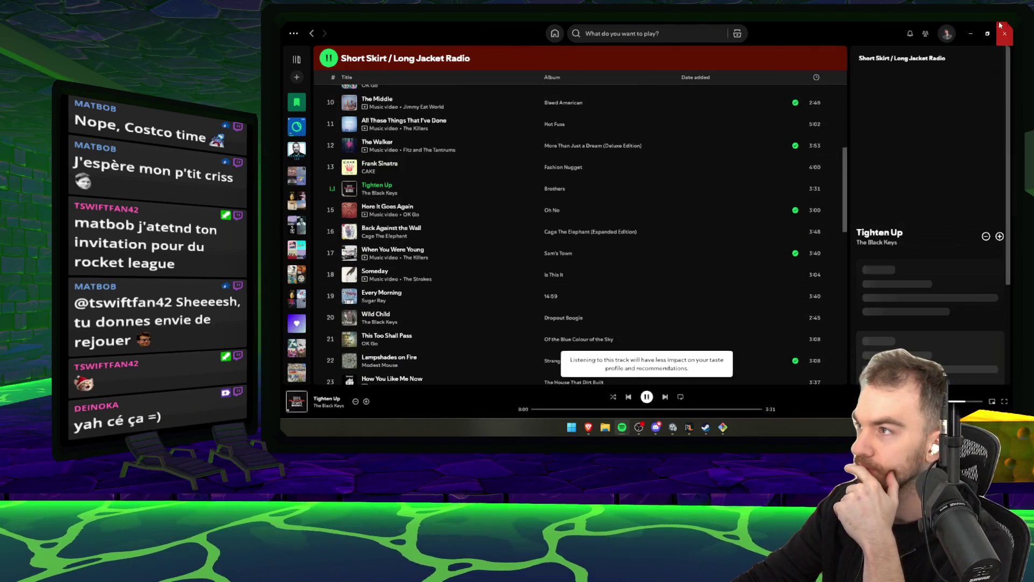
Bring the RuneLite window over Unity and tilt the game camera to a top-down view.
{"action": "left_click", "coordinate": [673, 427]}
{"action": "left_click", "coordinate": [690, 427]}
{"action": "left_click_drag", "start_coordinate": [735, 237], "coordinate": [799, 265]}
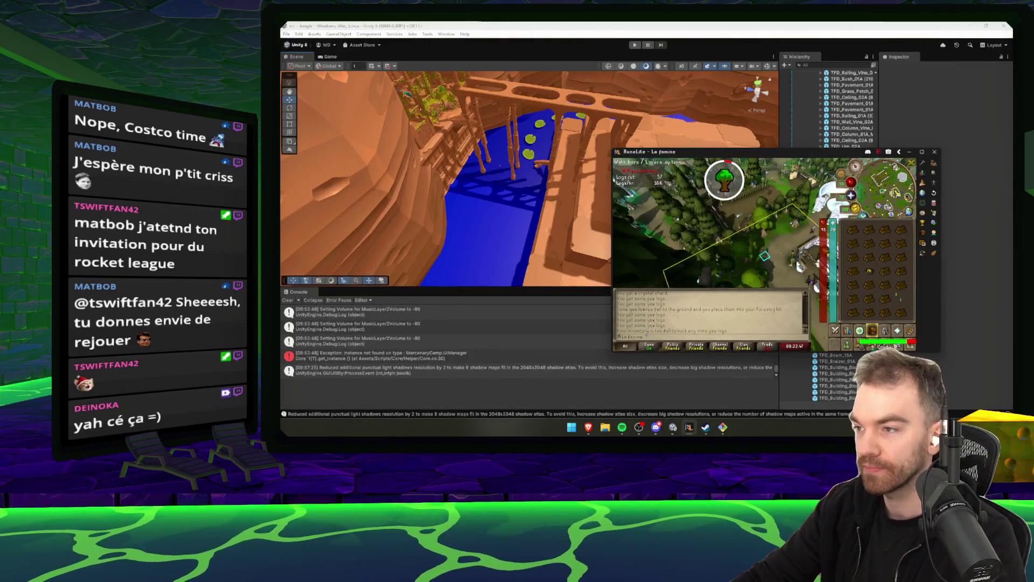
Deposit the whole inventory at the deposit box, then return to Unity and fly over the water.
{"action": "left_click", "coordinate": [807, 258]}
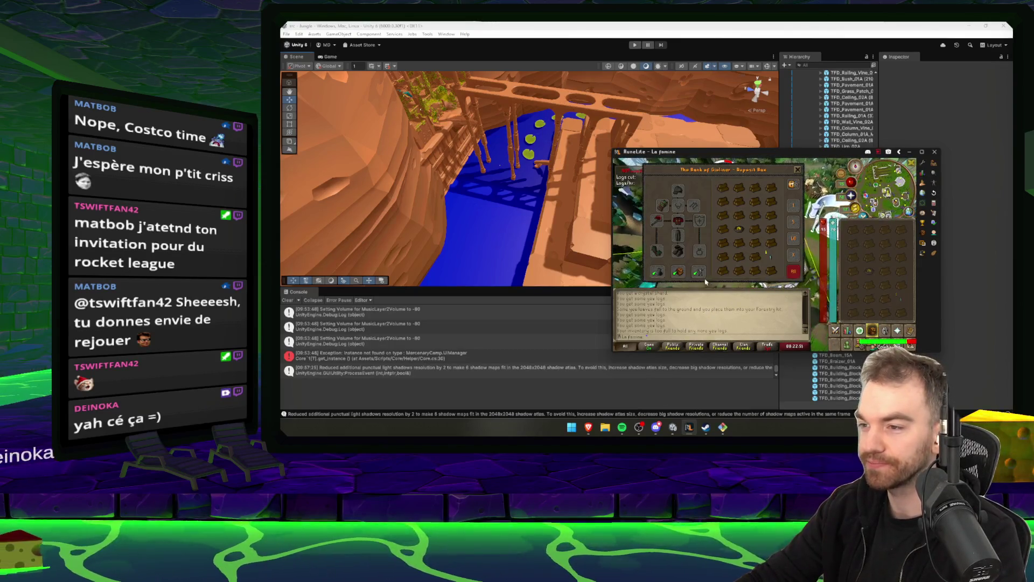
{"action": "left_click", "coordinate": [679, 271]}
{"action": "left_click", "coordinate": [797, 172]}
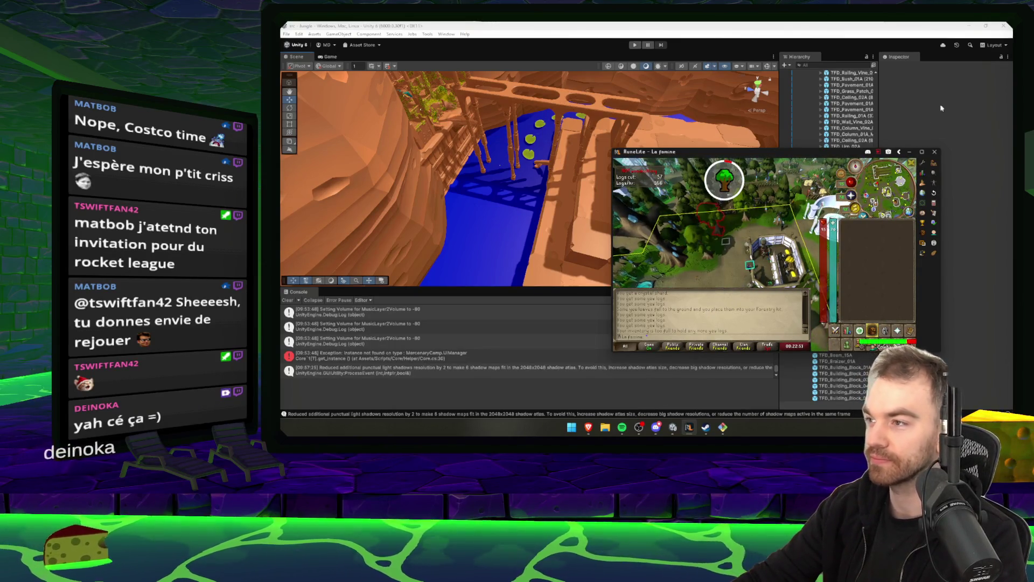
{"action": "left_click", "coordinate": [743, 86]}
{"action": "mouse_move", "coordinate": [647, 162]}
{"action": "left_mouse_down"}
{"action": "mouse_move", "coordinate": [603, 209]}
{"action": "mouse_move", "coordinate": [684, 191]}
{"action": "mouse_move", "coordinate": [503, 95]}
{"action": "mouse_move", "coordinate": [432, 110]}
{"action": "mouse_move", "coordinate": [507, 160]}
{"action": "mouse_move", "coordinate": [463, 169]}
{"action": "left_mouse_up"}
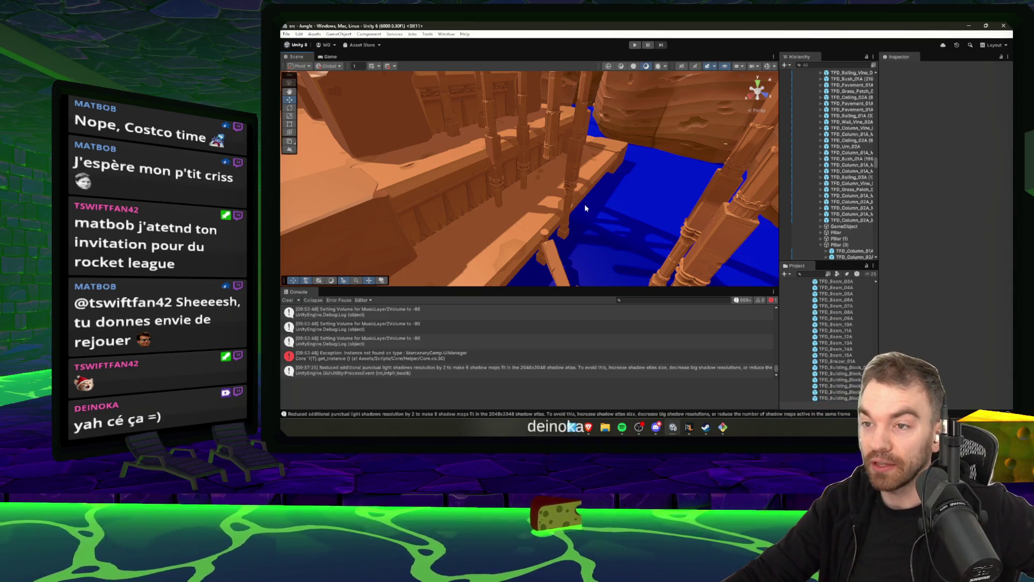
{"action": "scroll", "coordinate": [587, 209], "scroll_direction": "down", "scroll_amount": 2}
{"action": "left_click", "coordinate": [514, 196]}
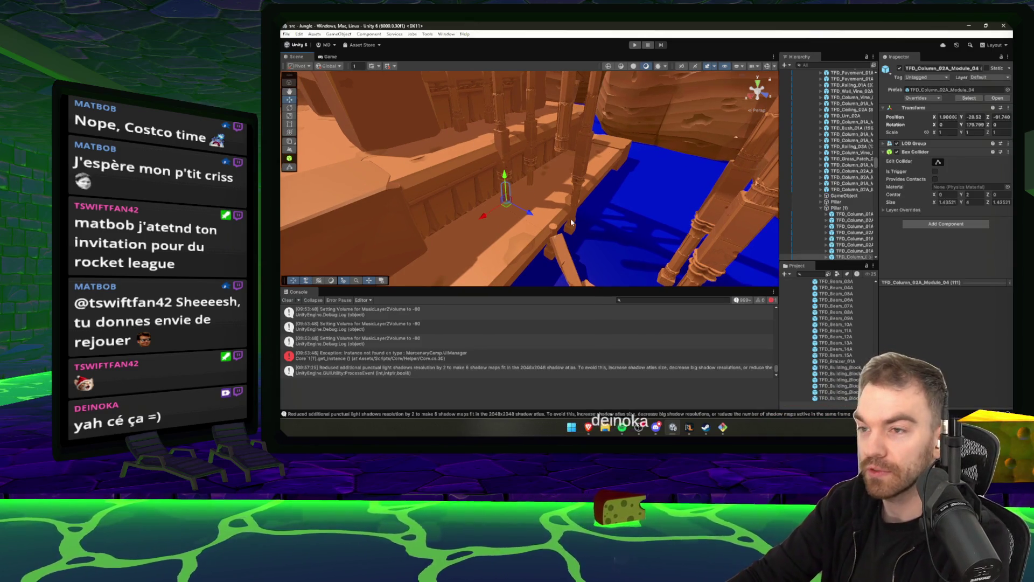
{"action": "left_click", "coordinate": [571, 222]}
{"action": "mouse_move", "coordinate": [571, 221]}
{"action": "left_mouse_down"}
{"action": "mouse_move", "coordinate": [576, 132]}
{"action": "mouse_move", "coordinate": [546, 199]}
{"action": "left_mouse_up"}
{"action": "left_click", "coordinate": [545, 224]}
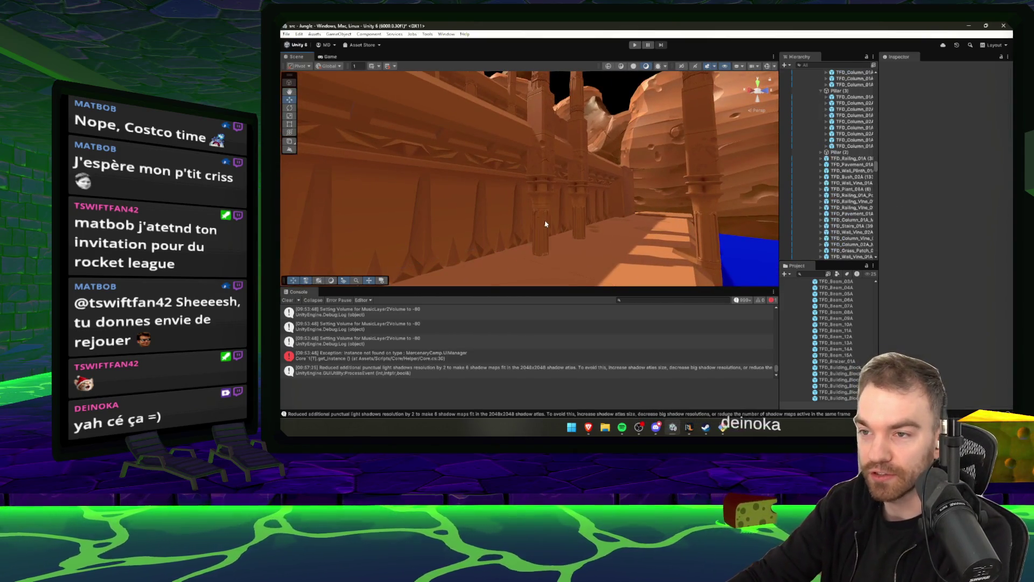
{"action": "left_click", "coordinate": [543, 203]}
{"action": "left_click", "coordinate": [545, 204]}
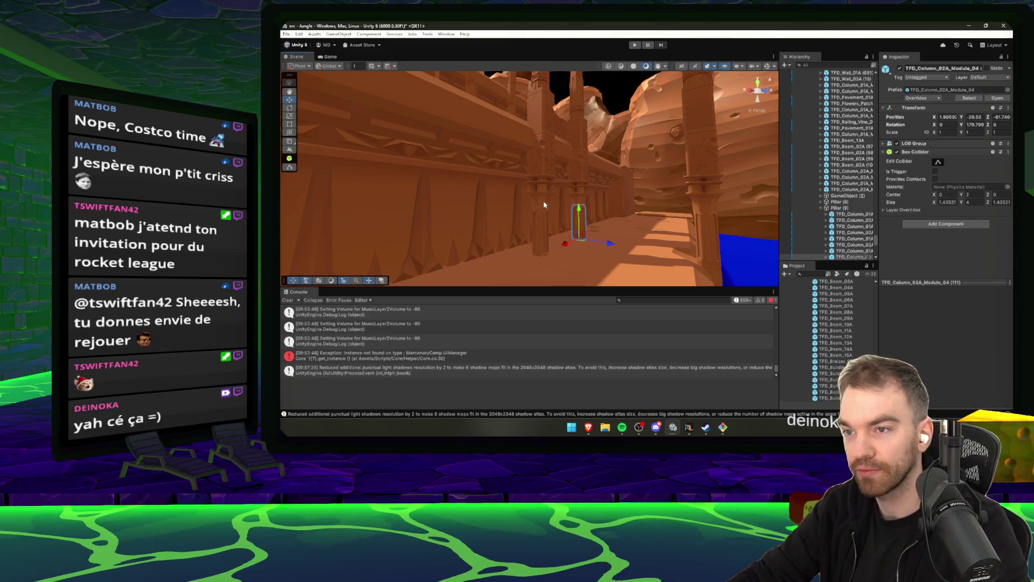
{"action": "left_click", "coordinate": [543, 161]}
{"action": "left_click", "coordinate": [546, 125]}
{"action": "mouse_move", "coordinate": [545, 125]}
{"action": "left_mouse_down"}
{"action": "mouse_move", "coordinate": [528, 157]}
{"action": "mouse_move", "coordinate": [528, 226]}
{"action": "left_mouse_up"}
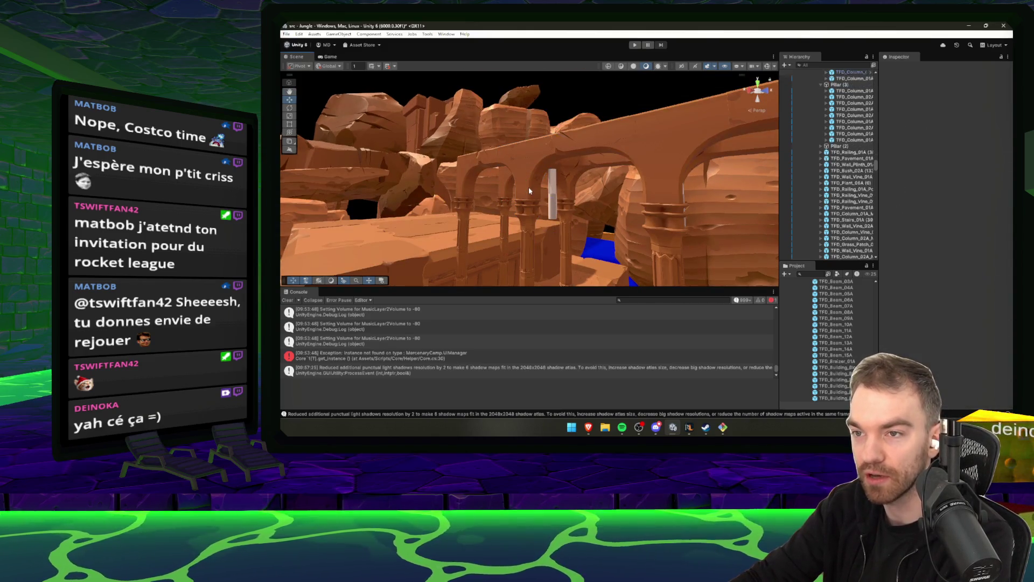
{"action": "left_click", "coordinate": [634, 148]}
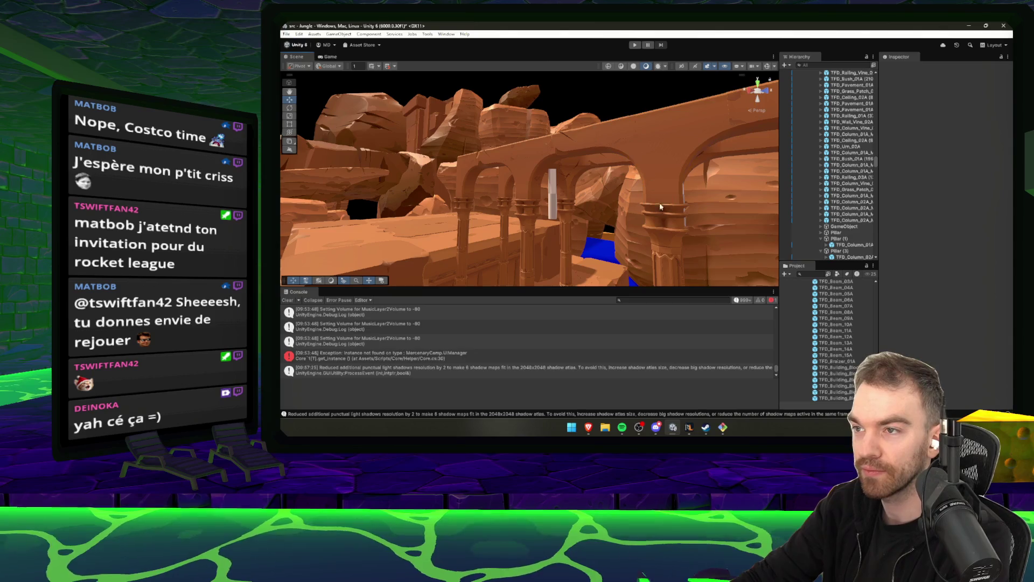
{"action": "left_click", "coordinate": [641, 140]}
{"action": "mouse_move", "coordinate": [641, 141]}
{"action": "left_mouse_down"}
{"action": "mouse_move", "coordinate": [627, 177]}
{"action": "mouse_move", "coordinate": [586, 160]}
{"action": "left_mouse_up"}
{"action": "left_click", "coordinate": [586, 161]}
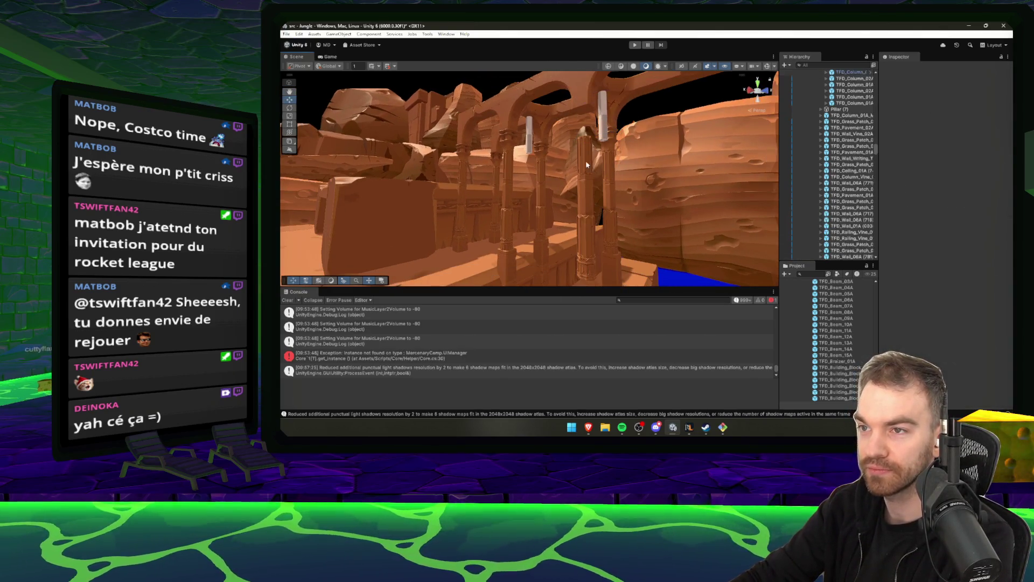
{"action": "left_click", "coordinate": [587, 193]}
{"action": "left_click", "coordinate": [584, 227]}
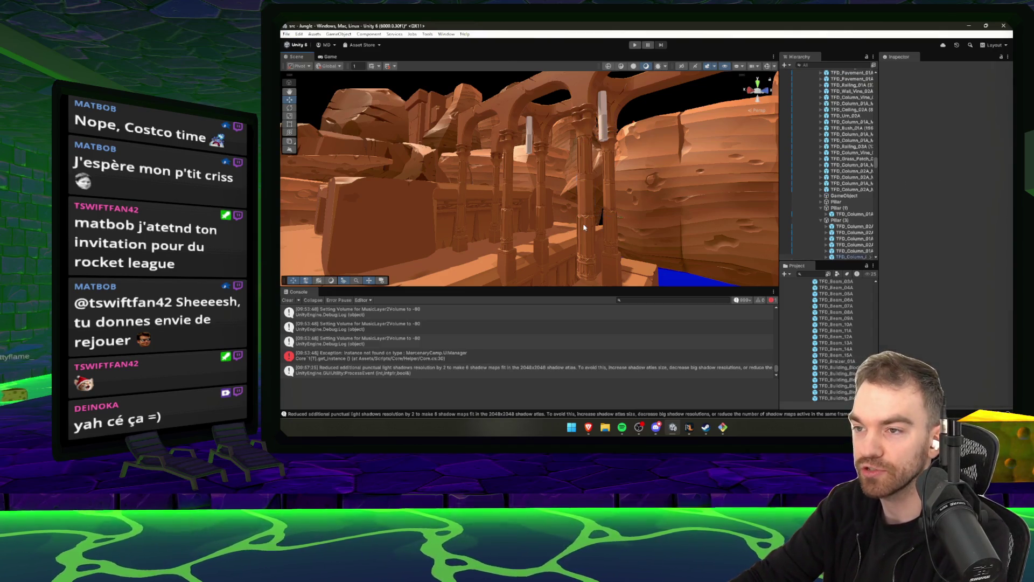
{"action": "left_click_drag", "start_coordinate": [584, 228], "coordinate": [589, 214]}
{"action": "left_click", "coordinate": [605, 187]}
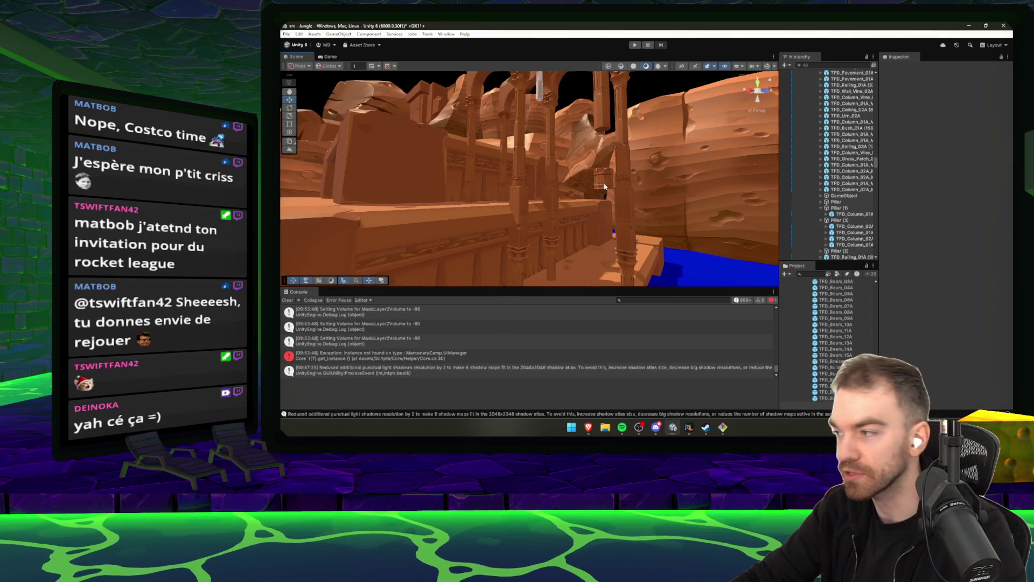
{"action": "left_click", "coordinate": [605, 189]}
{"action": "left_click", "coordinate": [604, 188]}
{"action": "left_click_drag", "start_coordinate": [605, 188], "coordinate": [602, 216]}
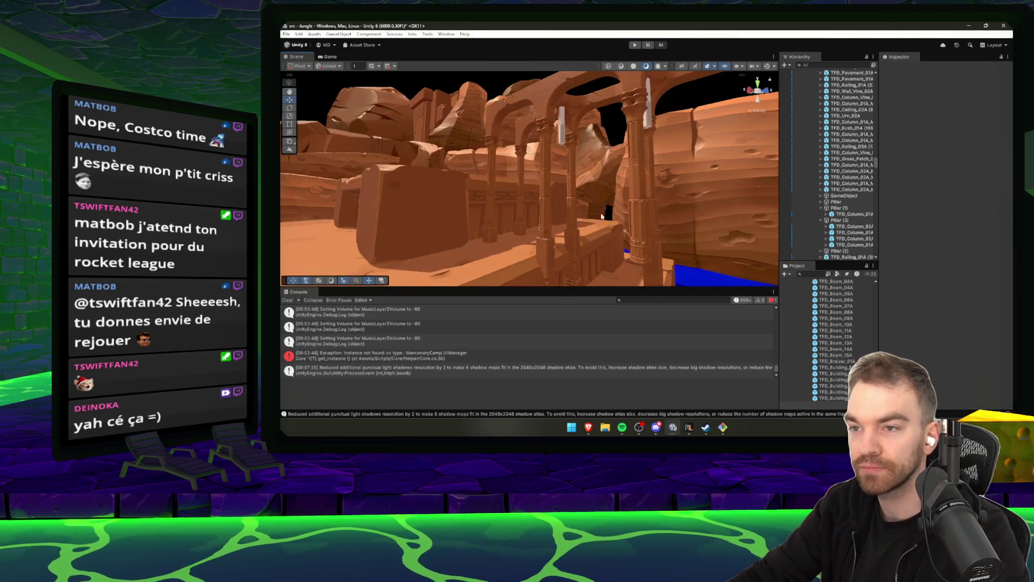
{"action": "left_click", "coordinate": [492, 232]}
{"action": "left_click", "coordinate": [492, 219]}
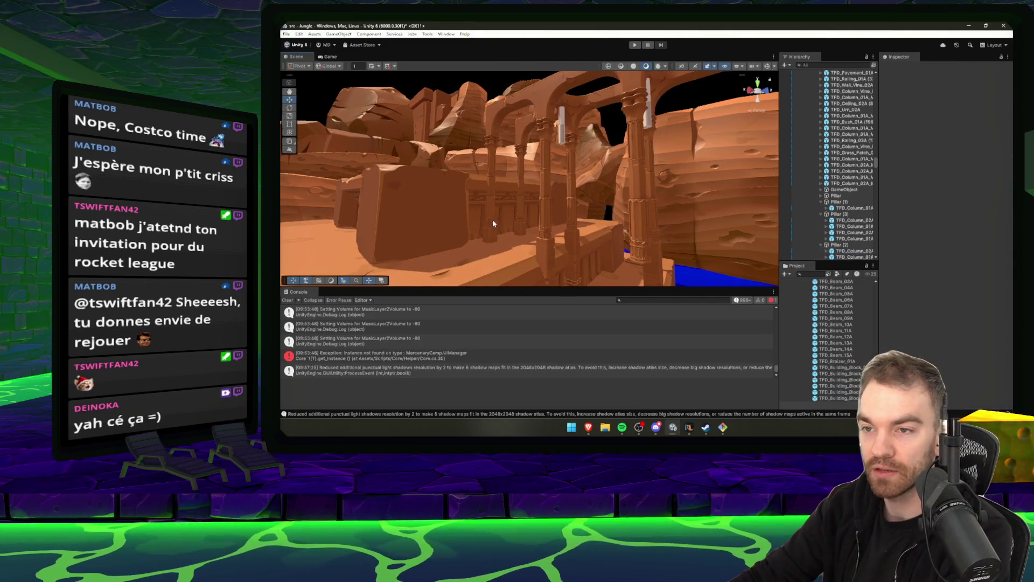
{"action": "left_click", "coordinate": [492, 173]}
{"action": "left_click", "coordinate": [492, 156]}
{"action": "left_click", "coordinate": [494, 142]}
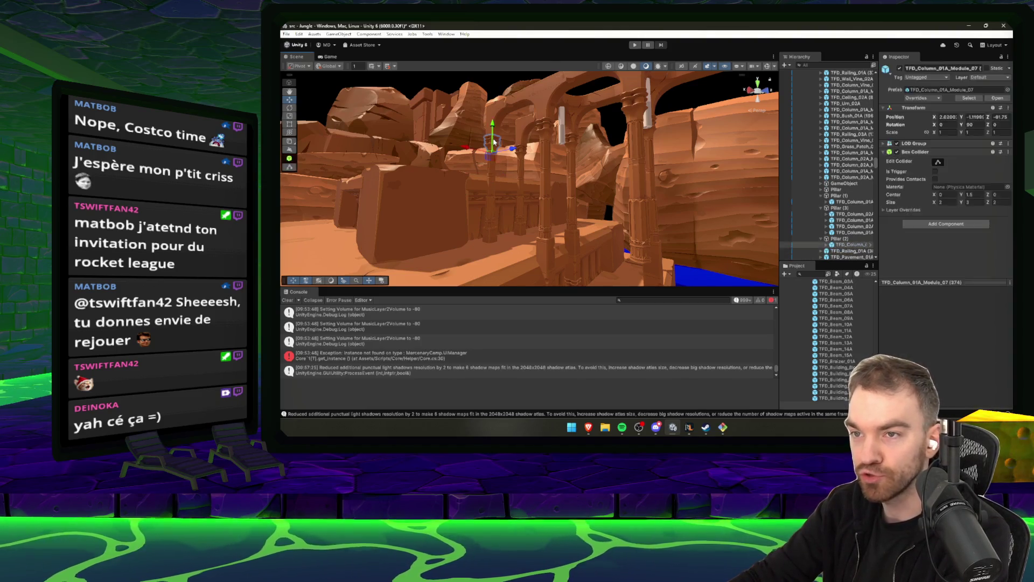
{"action": "left_click", "coordinate": [494, 142]}
{"action": "left_click", "coordinate": [546, 102]}
{"action": "left_click", "coordinate": [546, 102]}
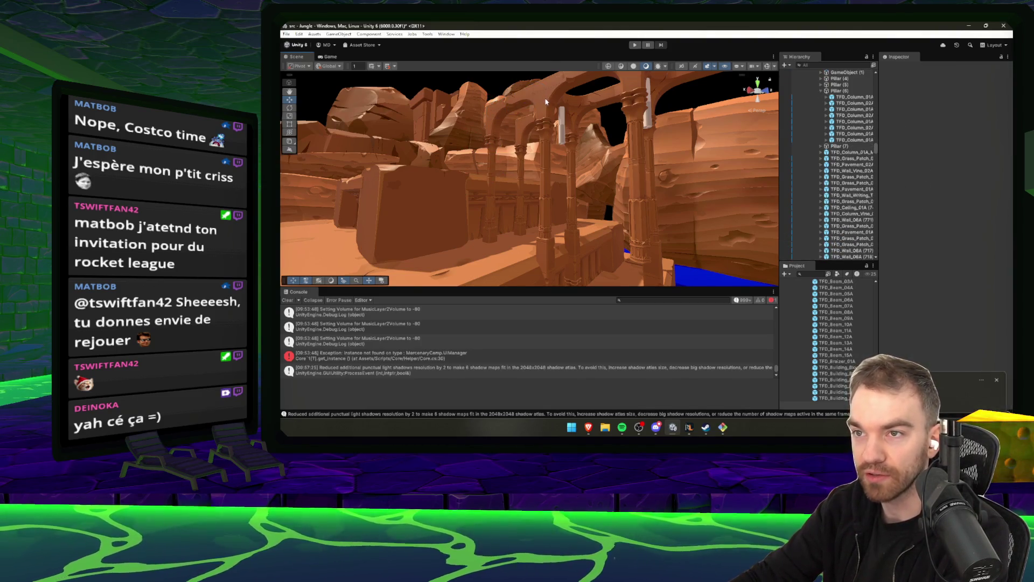
{"action": "left_click", "coordinate": [546, 101]}
{"action": "left_click", "coordinate": [546, 130]}
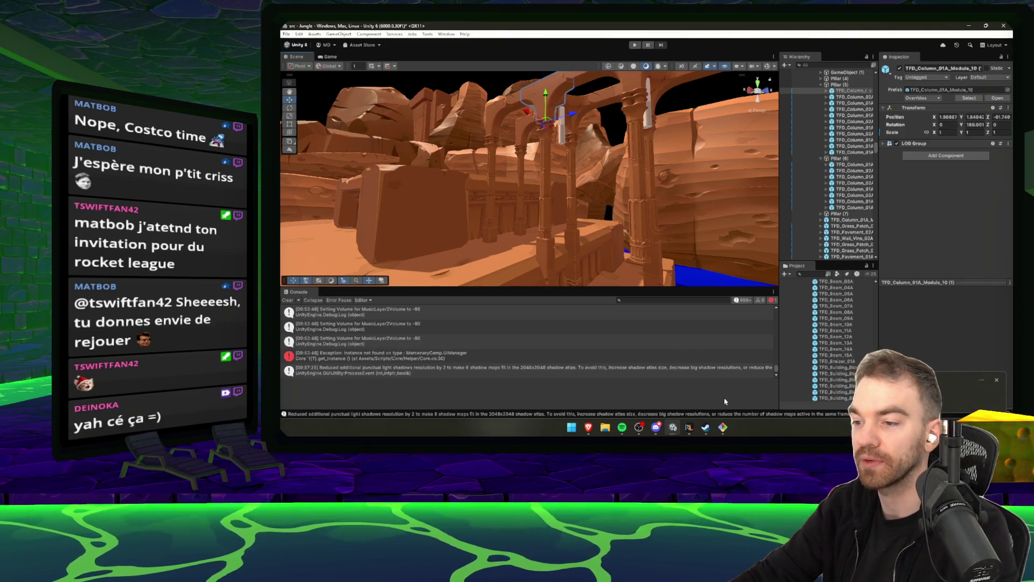
{"action": "left_click", "coordinate": [683, 428]}
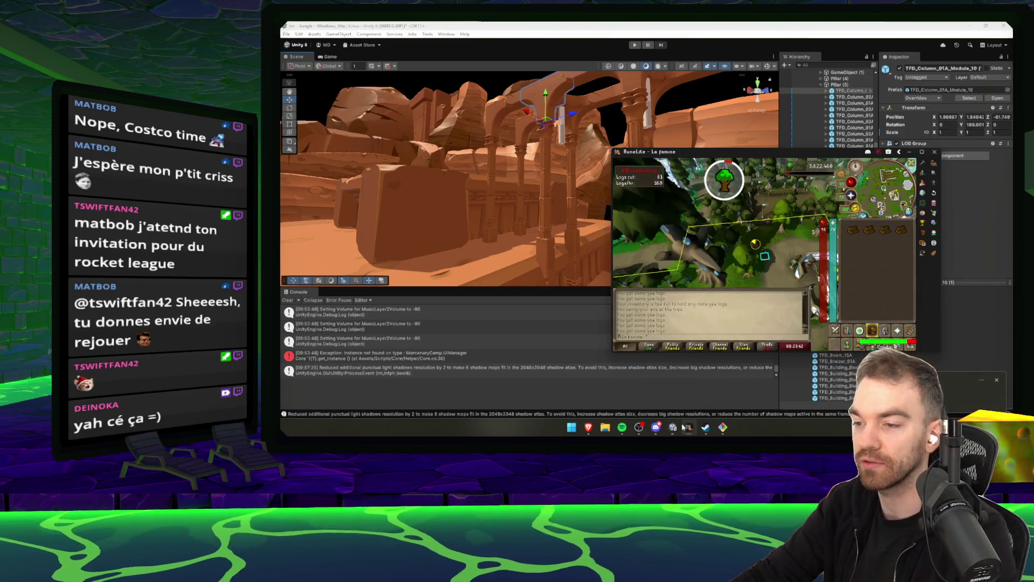
{"action": "key", "text": "Left"}
{"action": "left_click", "coordinate": [762, 262]}
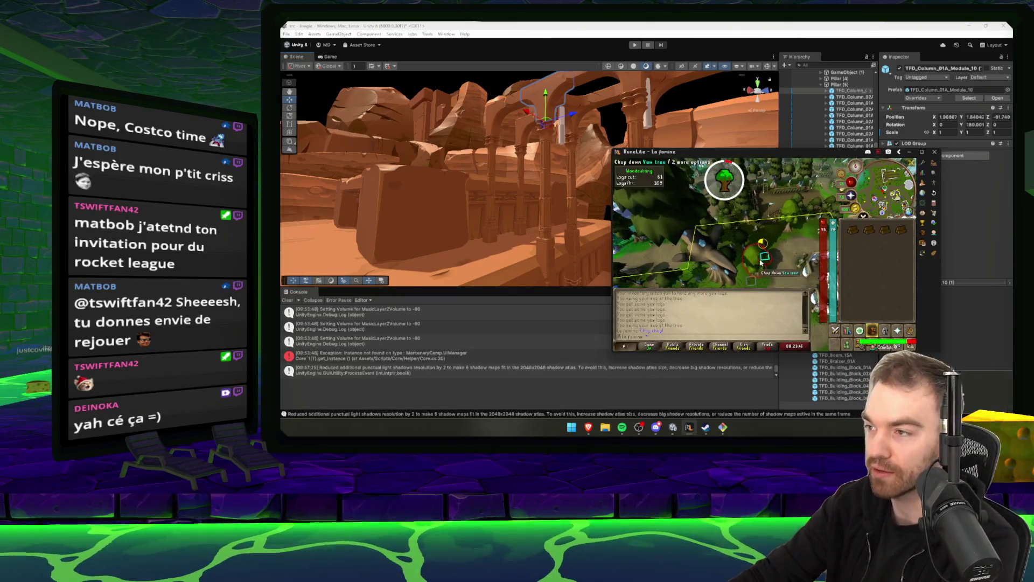
{"action": "left_click", "coordinate": [583, 177]}
{"action": "key", "text": "f"}
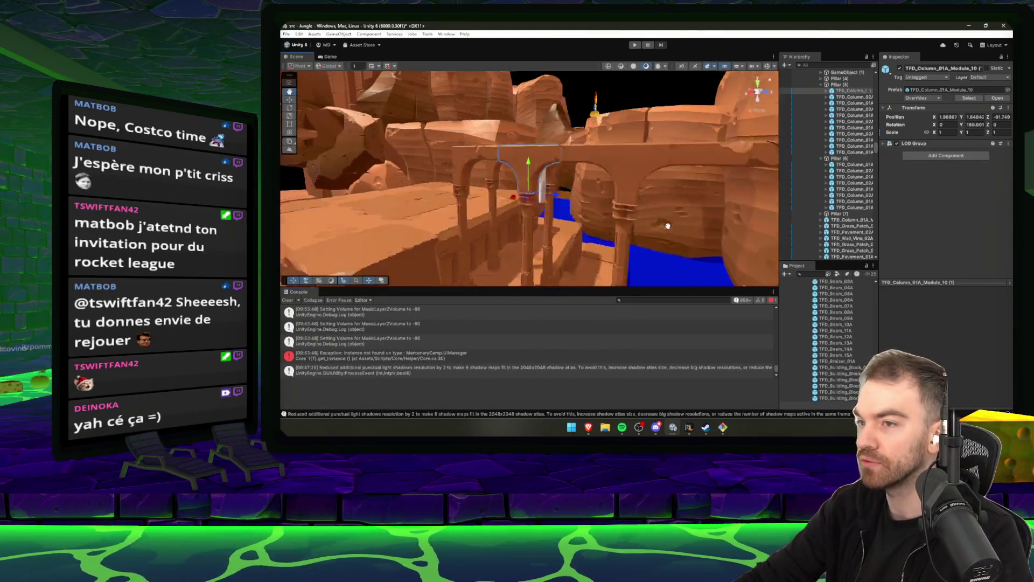
{"action": "left_click", "coordinate": [695, 197]}
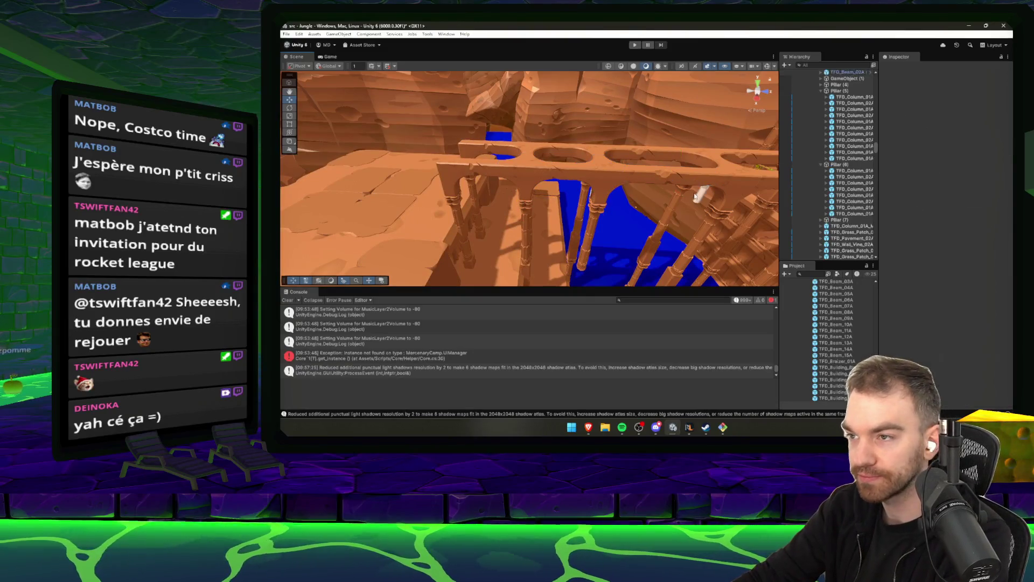
{"action": "left_click", "coordinate": [731, 187]}
{"action": "key", "text": "f"}
{"action": "left_click", "coordinate": [643, 171]}
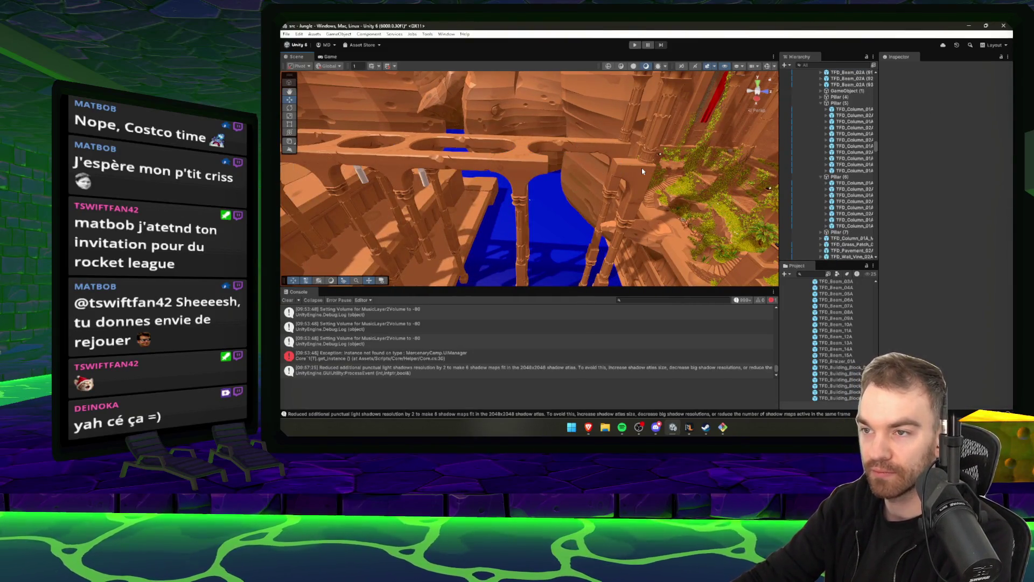
{"action": "left_click", "coordinate": [638, 186]}
{"action": "left_click", "coordinate": [636, 199]}
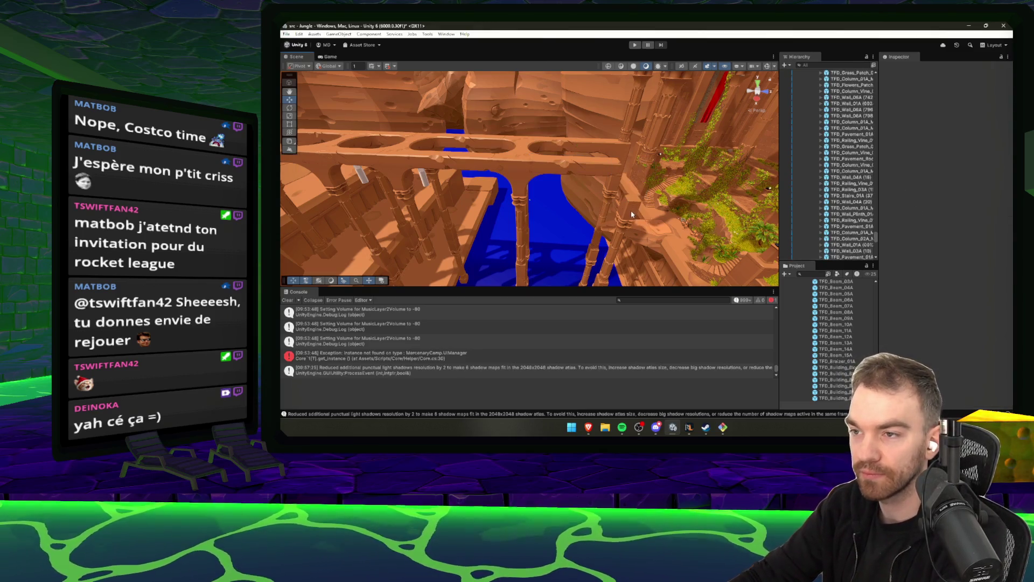
{"action": "left_click", "coordinate": [633, 210]}
{"action": "left_click", "coordinate": [527, 203]}
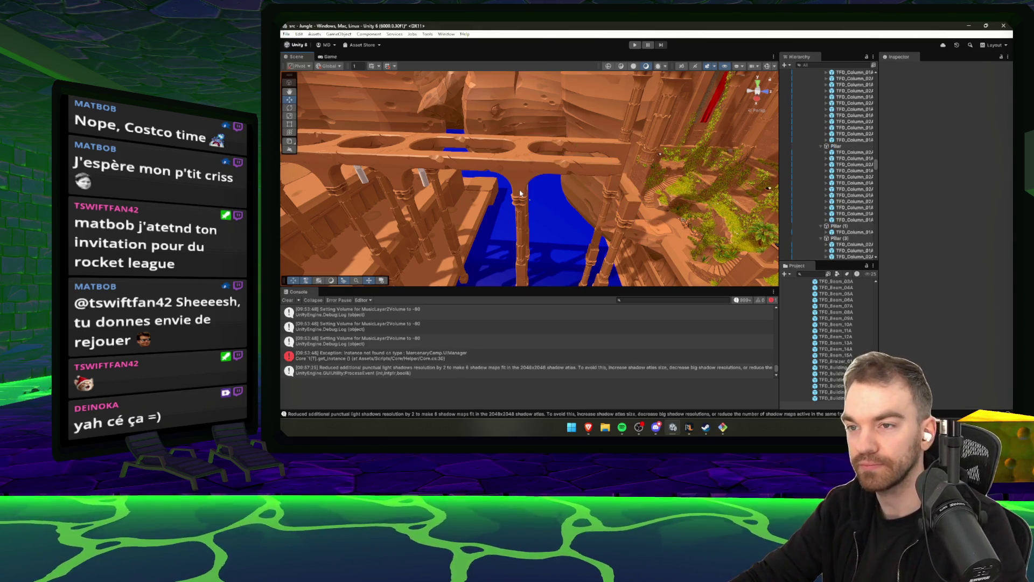
{"action": "left_click", "coordinate": [521, 193]}
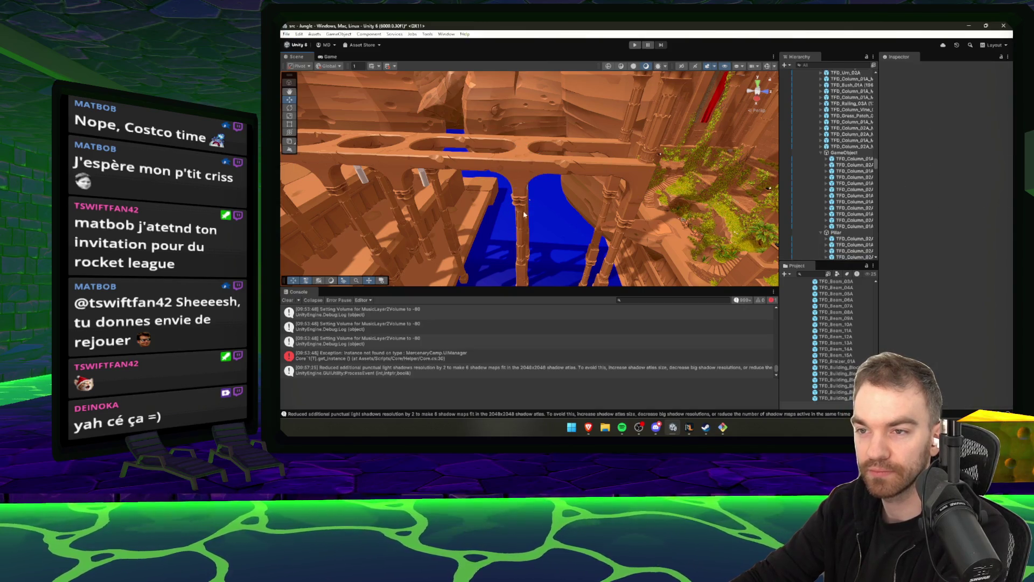
{"action": "left_click_drag", "start_coordinate": [522, 213], "coordinate": [547, 189]}
{"action": "left_click", "coordinate": [547, 190]}
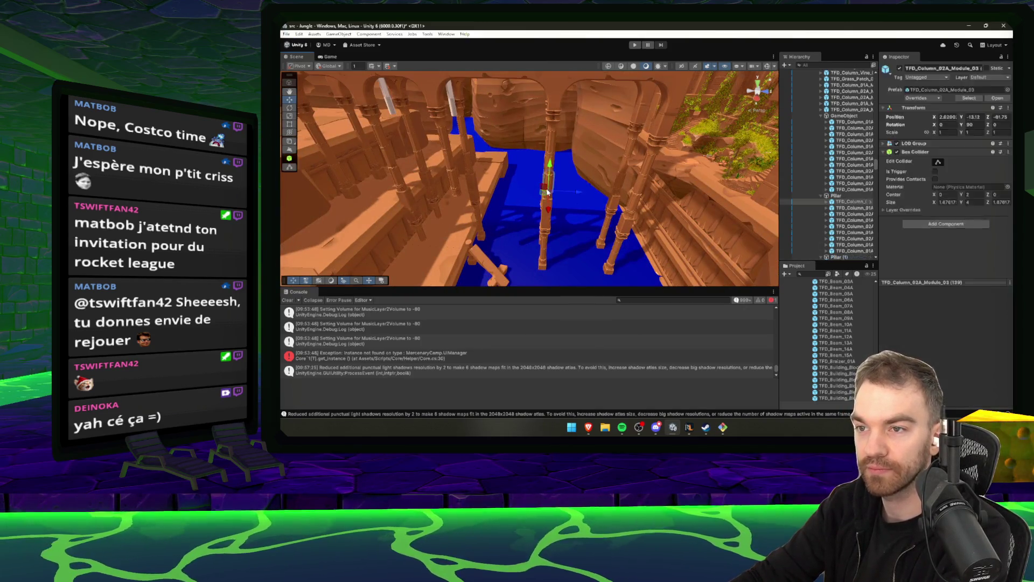
{"action": "left_click", "coordinate": [550, 209]}
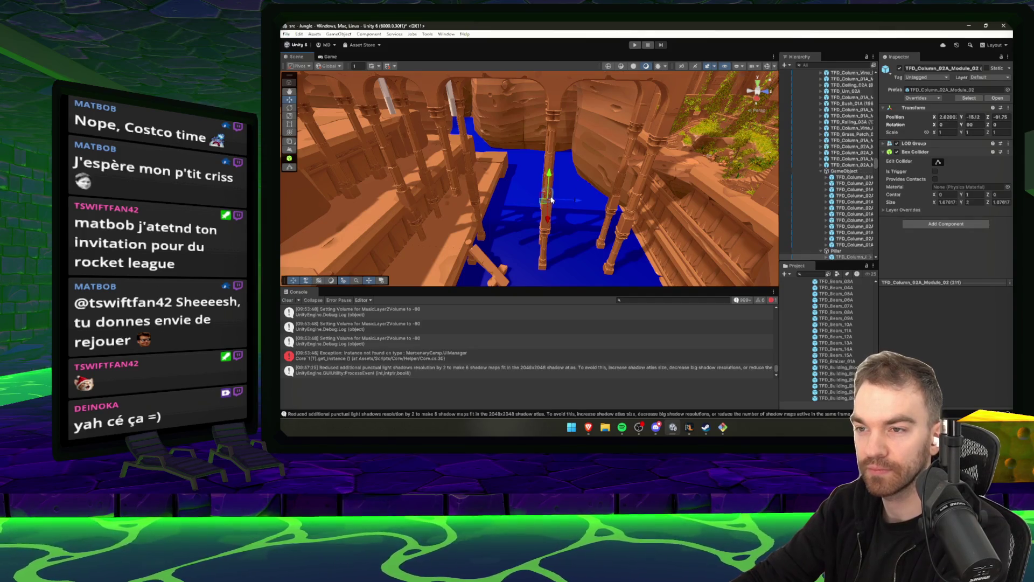
{"action": "left_click", "coordinate": [552, 207]}
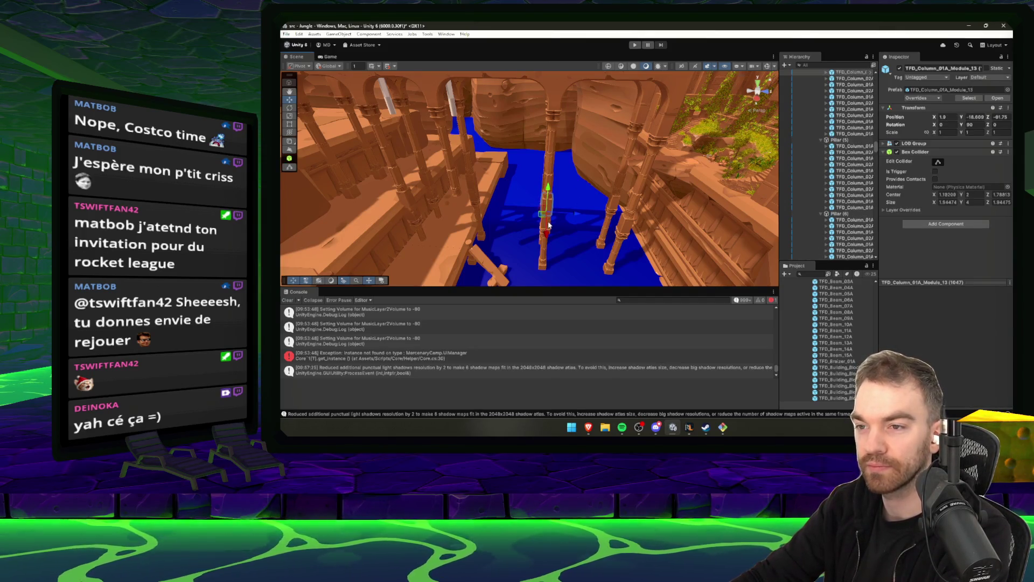
{"action": "left_click", "coordinate": [550, 225]}
{"action": "scroll", "coordinate": [552, 213], "scroll_direction": "up", "scroll_amount": 5}
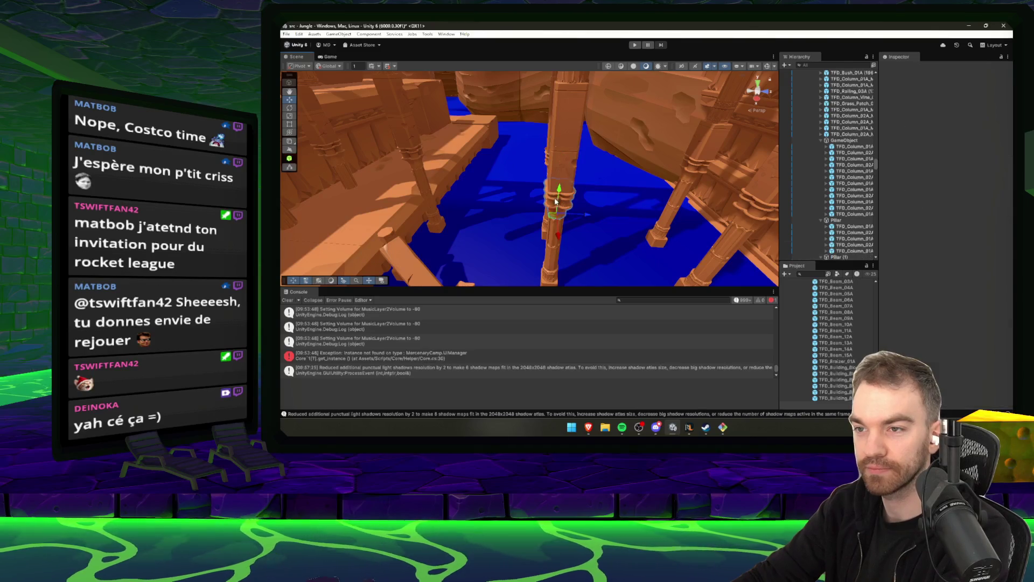
{"action": "scroll", "coordinate": [553, 232], "scroll_direction": "down", "scroll_amount": 3}
{"action": "left_click", "coordinate": [553, 209]}
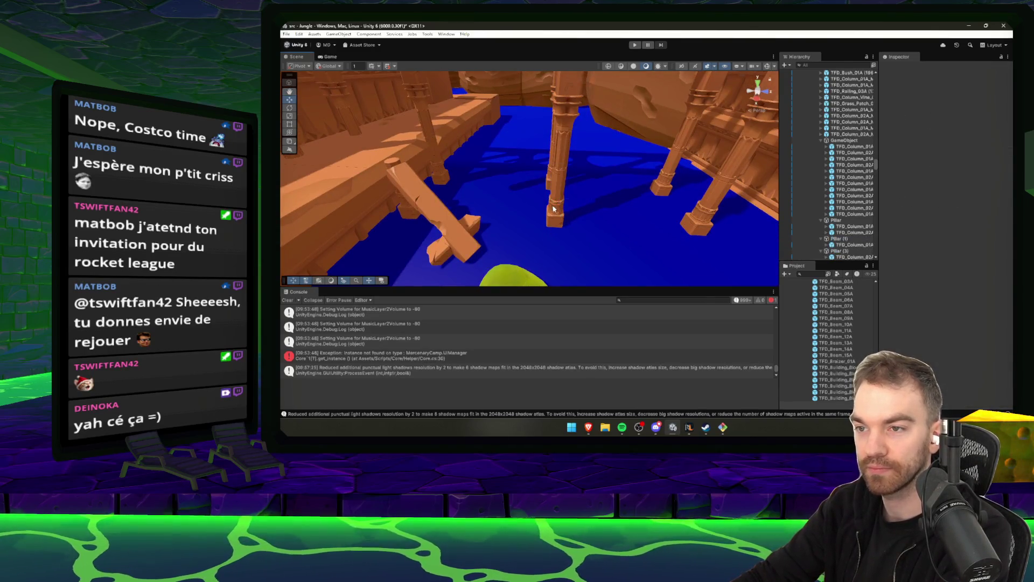
{"action": "left_click", "coordinate": [554, 225]}
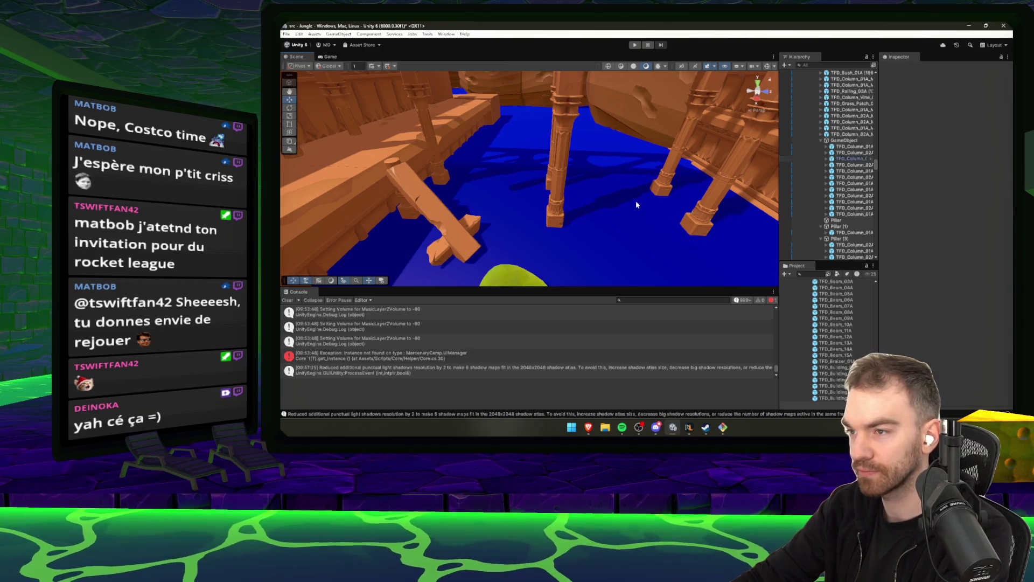
{"action": "left_click", "coordinate": [694, 218]}
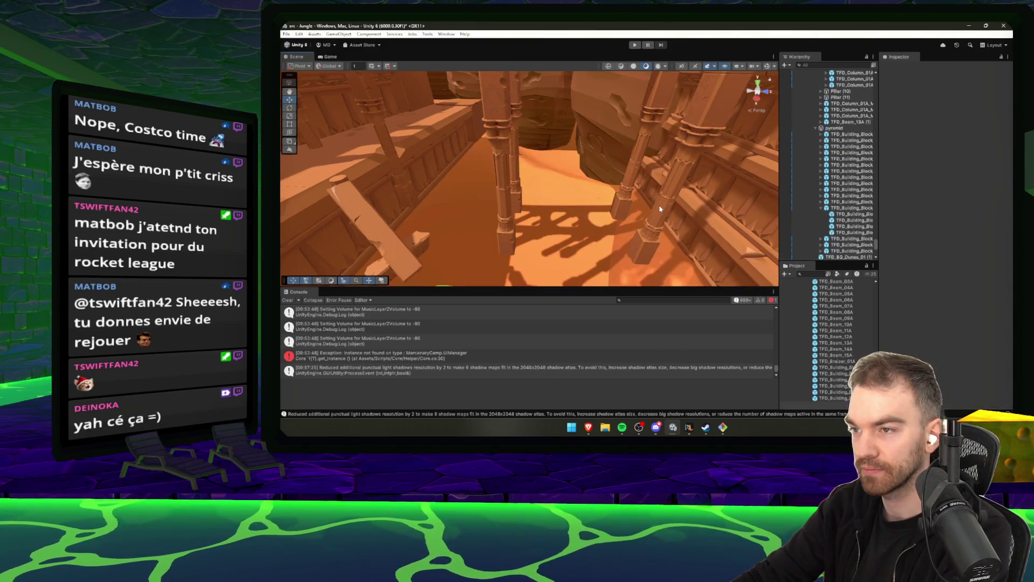
Delete the upper TFD_Column_01A_Module_13 piece from the river column.
{"action": "left_click", "coordinate": [664, 203]}
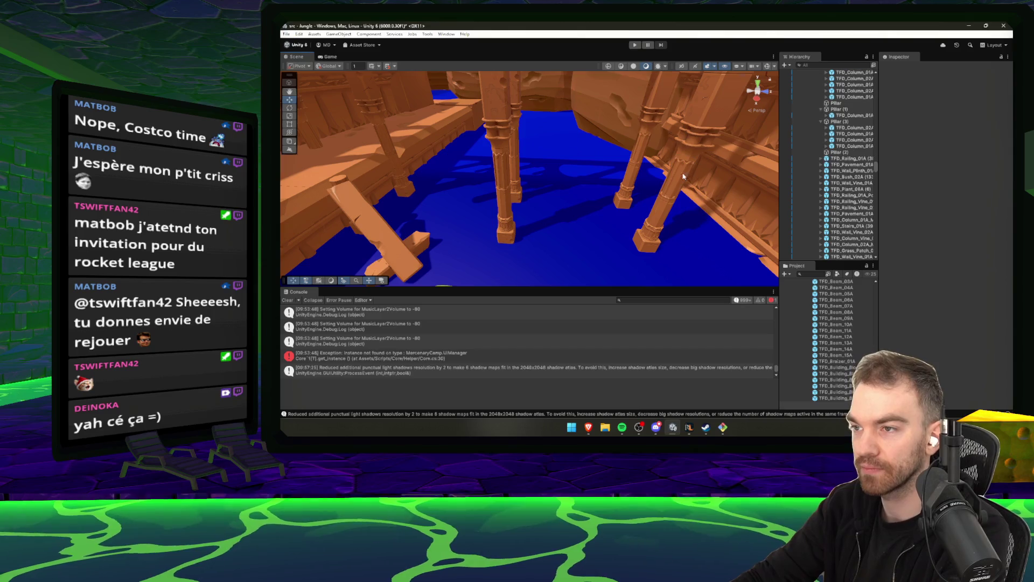
{"action": "left_click", "coordinate": [695, 146]}
{"action": "left_click", "coordinate": [639, 155]}
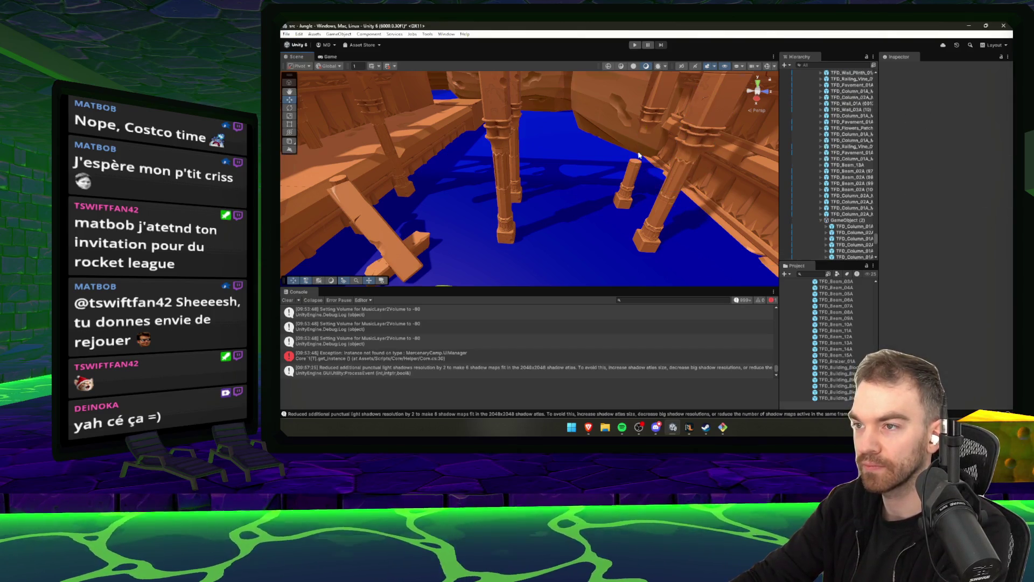
{"action": "left_click", "coordinate": [620, 148]}
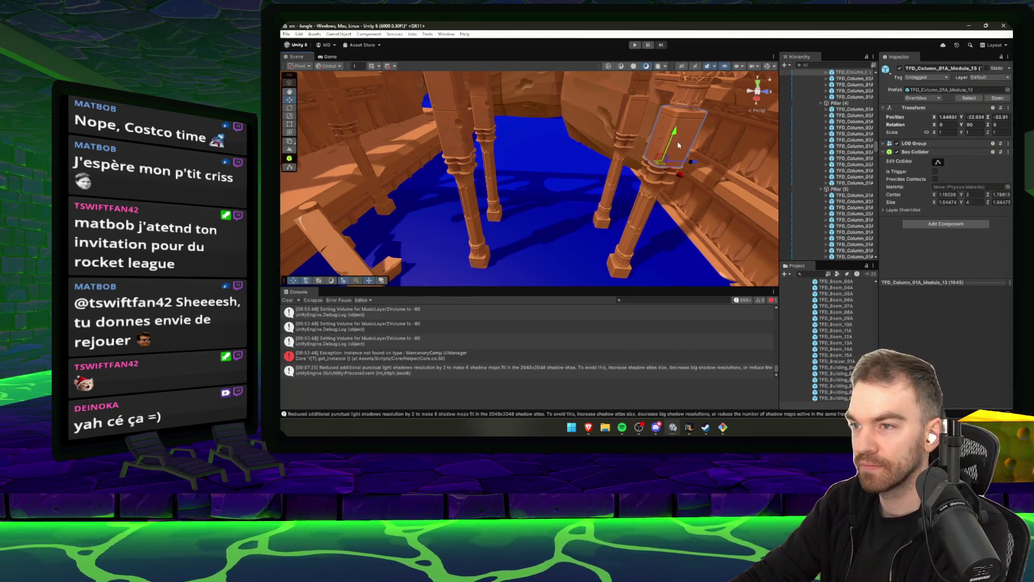
{"action": "key", "text": "Delete"}
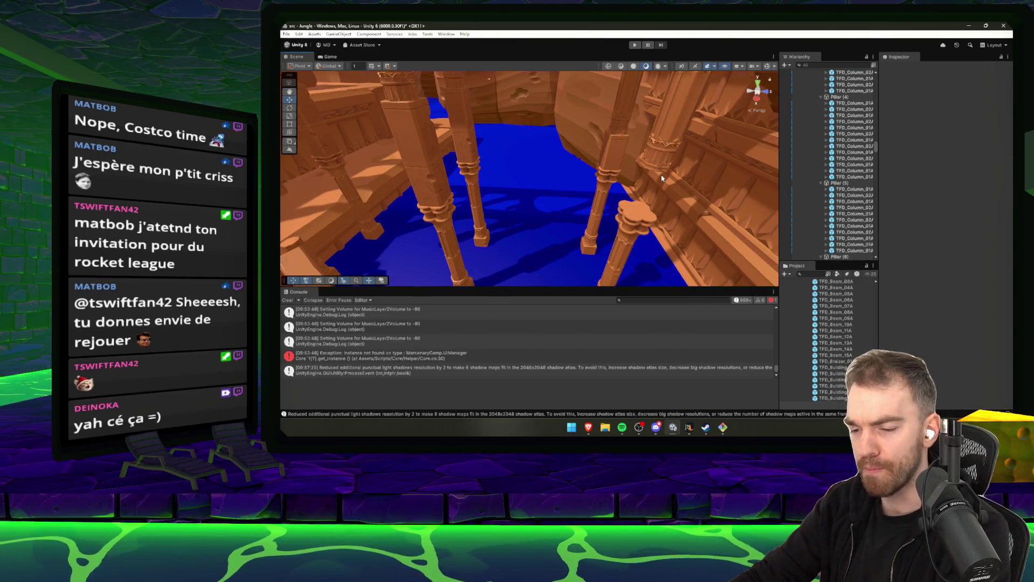
{"action": "key", "text": "ctrl+z"}
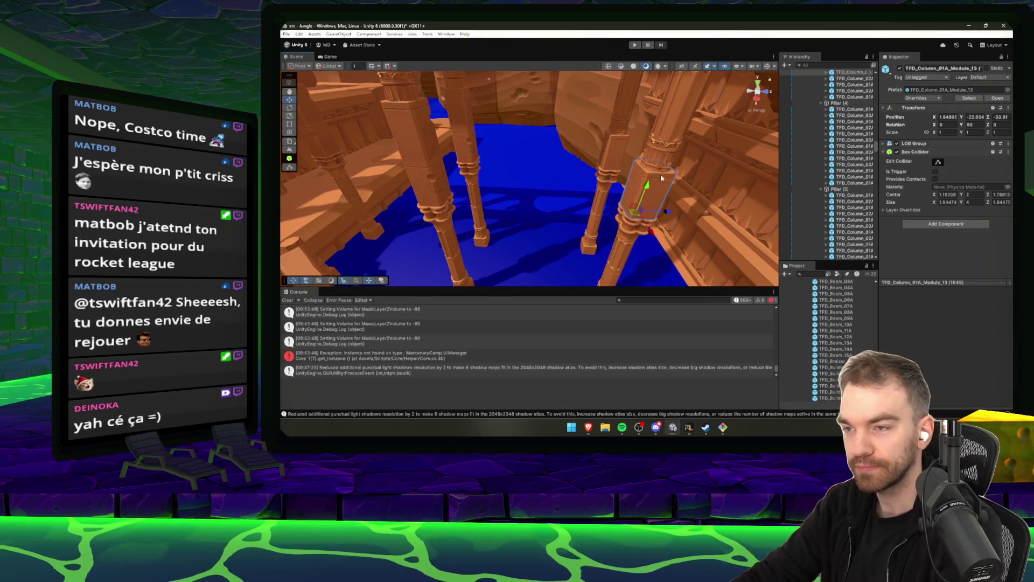
{"action": "key", "text": "Delete"}
Select a column piece beneath the arch bridge and trial-delete it, then undo.
{"action": "scroll", "coordinate": [635, 207], "scroll_direction": "up", "scroll_amount": 3}
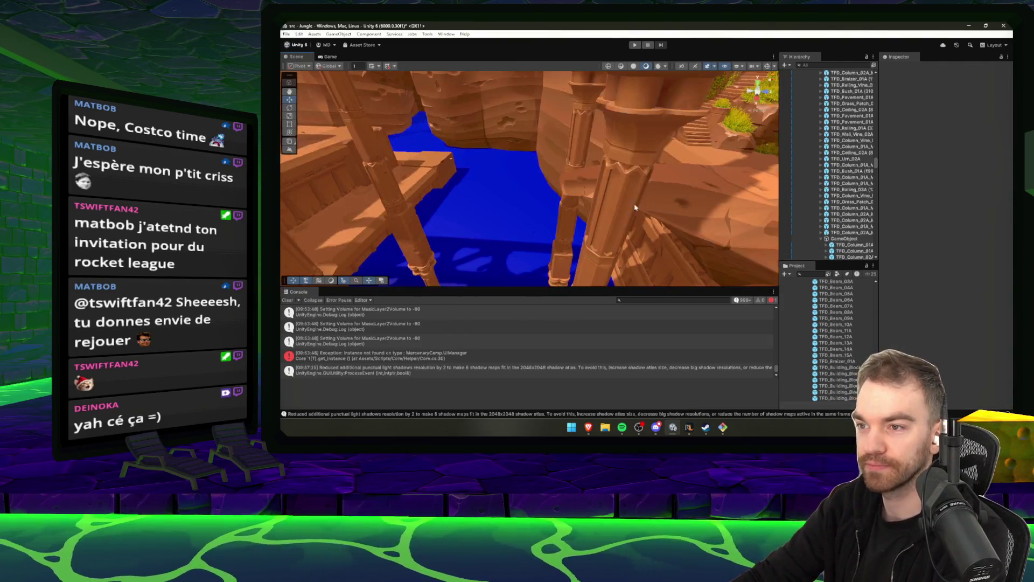
{"action": "scroll", "coordinate": [598, 160], "scroll_direction": "down", "scroll_amount": 2}
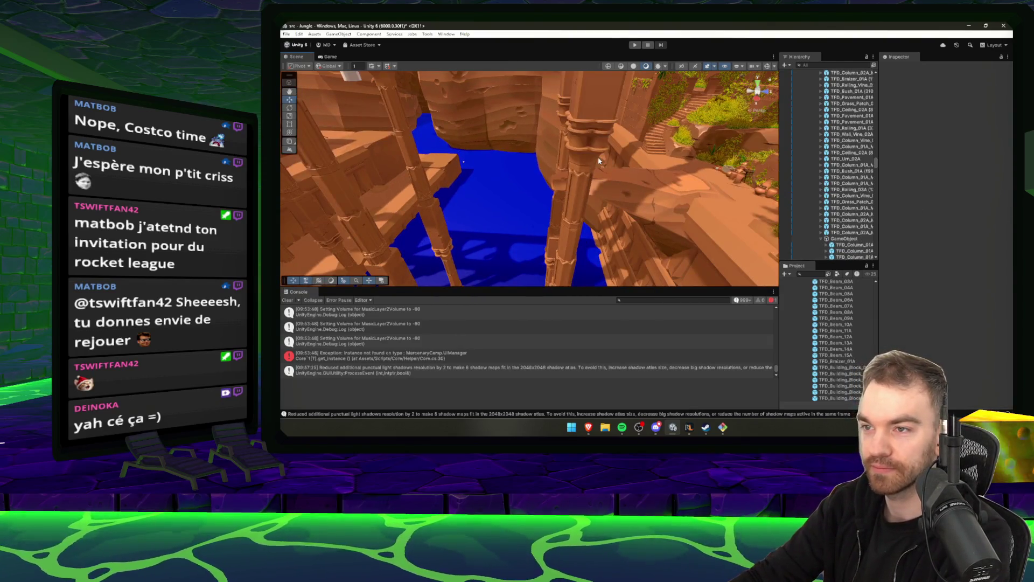
{"action": "left_click", "coordinate": [586, 96]}
{"action": "scroll", "coordinate": [608, 146], "scroll_direction": "up", "scroll_amount": 3}
{"action": "key", "text": "Delete"}
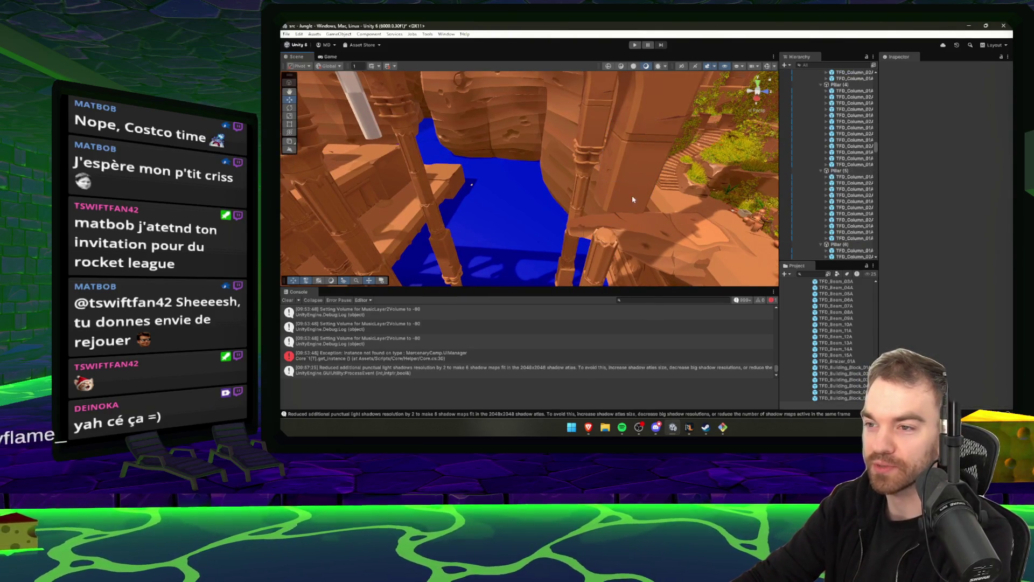
{"action": "key", "text": "ctrl+z"}
Repeatedly trial-delete the column module under the arch and restore it each time.
{"action": "left_click_drag", "start_coordinate": [671, 117], "coordinate": [620, 145]}
{"action": "scroll", "coordinate": [607, 157], "scroll_direction": "down", "scroll_amount": 2}
{"action": "key", "text": "Delete"}
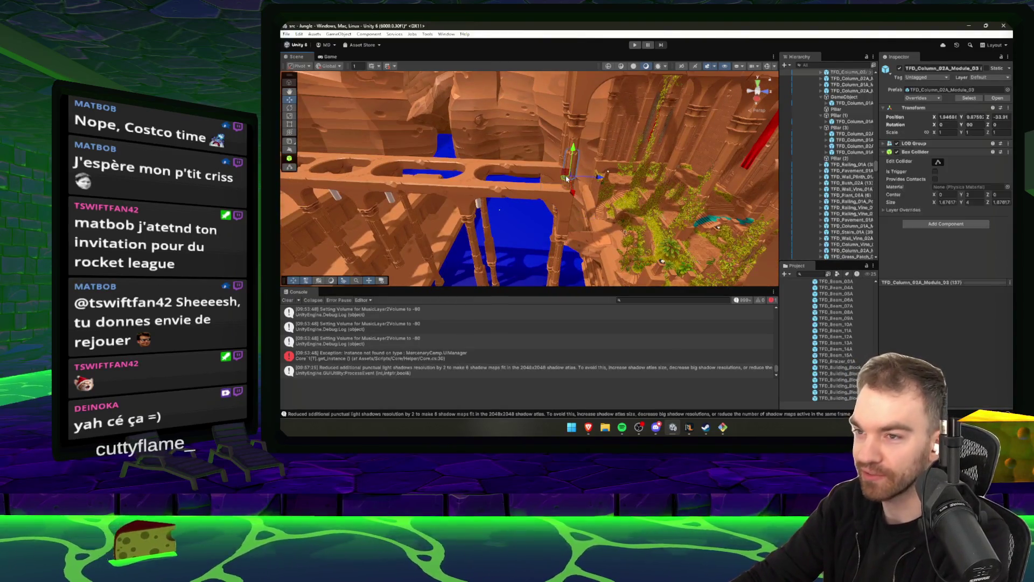
{"action": "key", "text": "ctrl+z"}
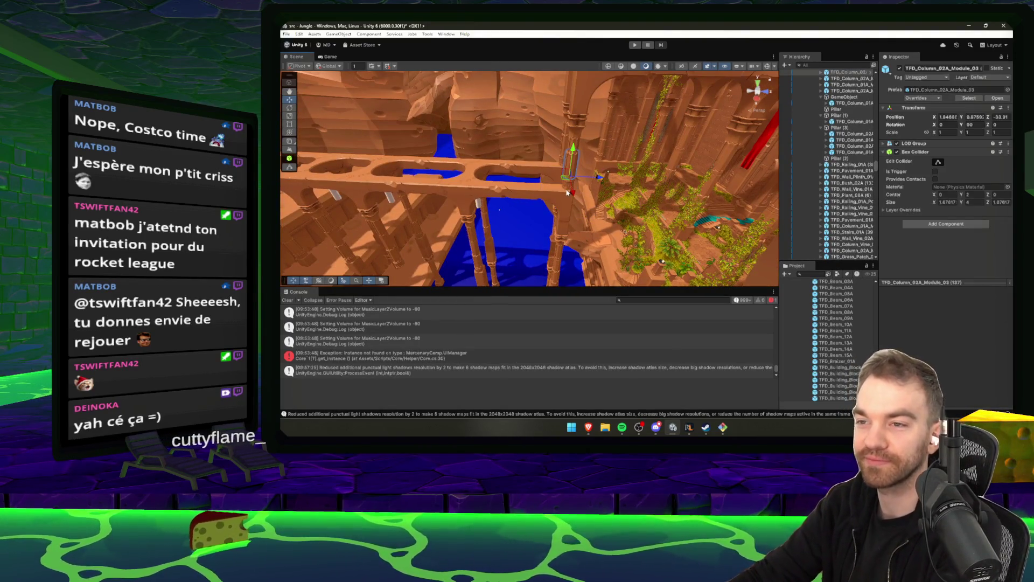
{"action": "key", "text": "Delete"}
{"action": "key", "text": "ctrl+z"}
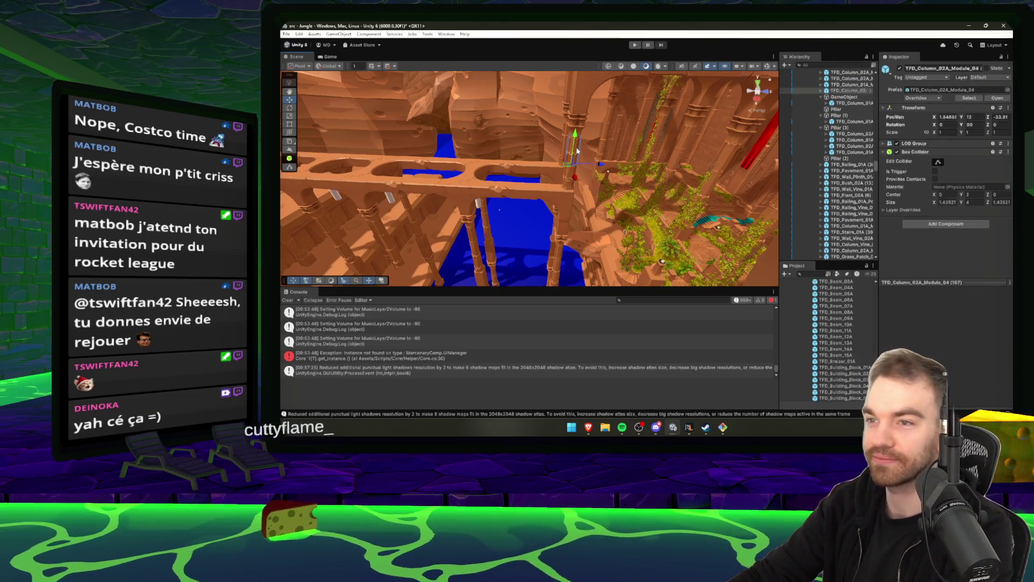
{"action": "key", "text": "Delete"}
{"action": "key", "text": "ctrl+z"}
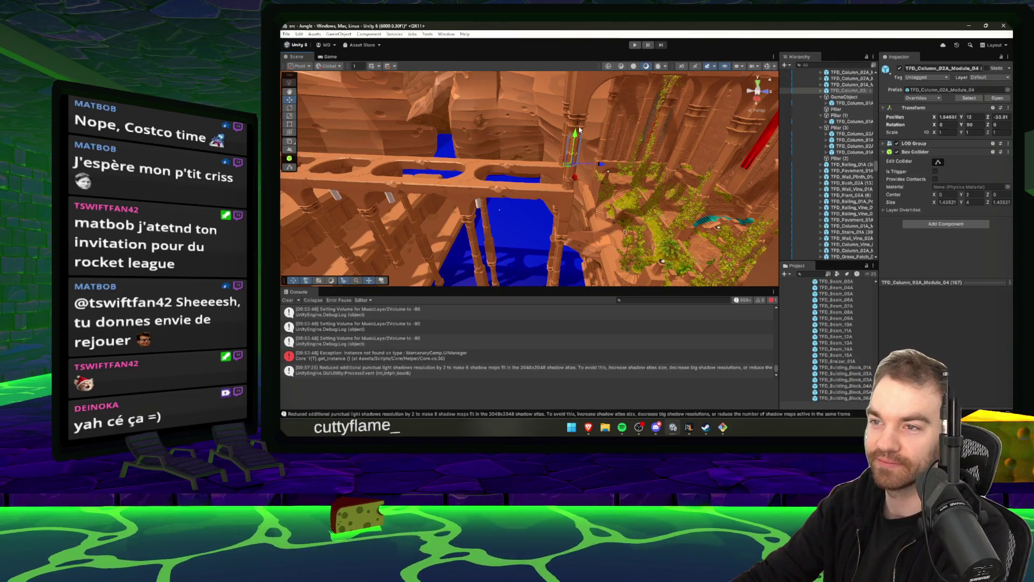
Select and frame the higher TFD_Column_01A_Module_07 piece, then fly toward the stone platform.
{"action": "left_click", "coordinate": [584, 120]}
{"action": "key", "text": "f"}
{"action": "left_click", "coordinate": [617, 161]}
{"action": "key", "text": "f"}
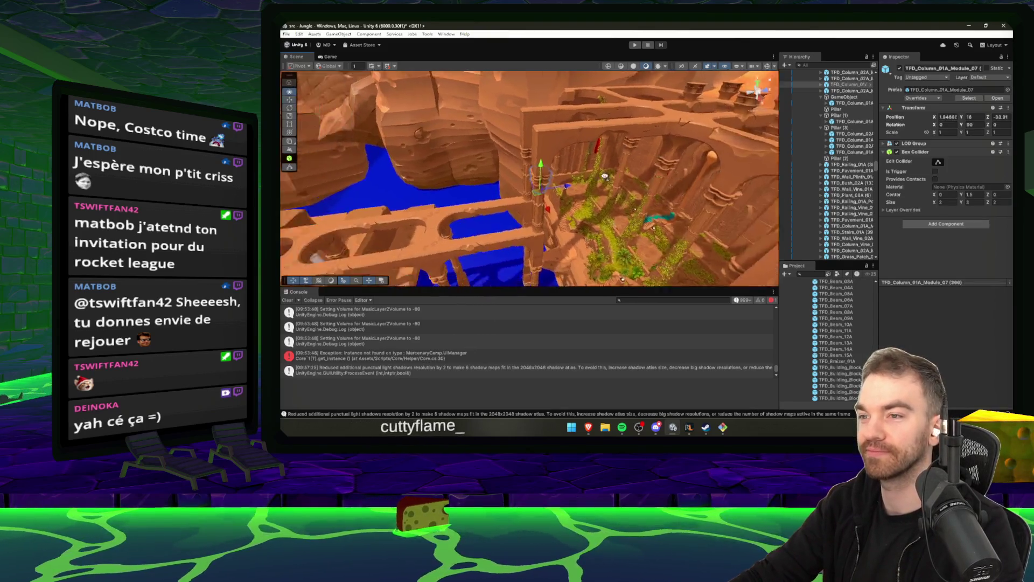
{"action": "mouse_move", "coordinate": [606, 176]}
{"action": "left_mouse_down"}
{"action": "mouse_move", "coordinate": [740, 243]}
{"action": "mouse_move", "coordinate": [509, 155]}
{"action": "mouse_move", "coordinate": [566, 173]}
{"action": "mouse_move", "coordinate": [608, 167]}
{"action": "mouse_move", "coordinate": [566, 175]}
{"action": "mouse_move", "coordinate": [575, 178]}
{"action": "mouse_move", "coordinate": [487, 166]}
{"action": "mouse_move", "coordinate": [545, 163]}
{"action": "mouse_move", "coordinate": [442, 174]}
{"action": "mouse_move", "coordinate": [456, 150]}
{"action": "left_mouse_up"}
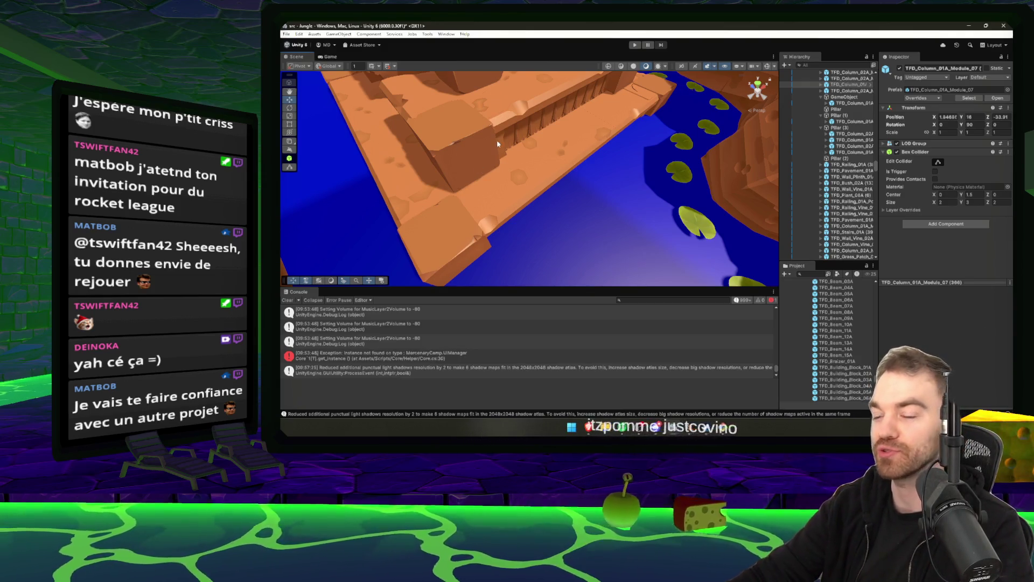
Move the view to the lily-pad dock, pick a beam prefab, and switch to Brave.
{"action": "left_click_drag", "start_coordinate": [506, 144], "coordinate": [630, 198]}
{"action": "left_click", "coordinate": [836, 317]}
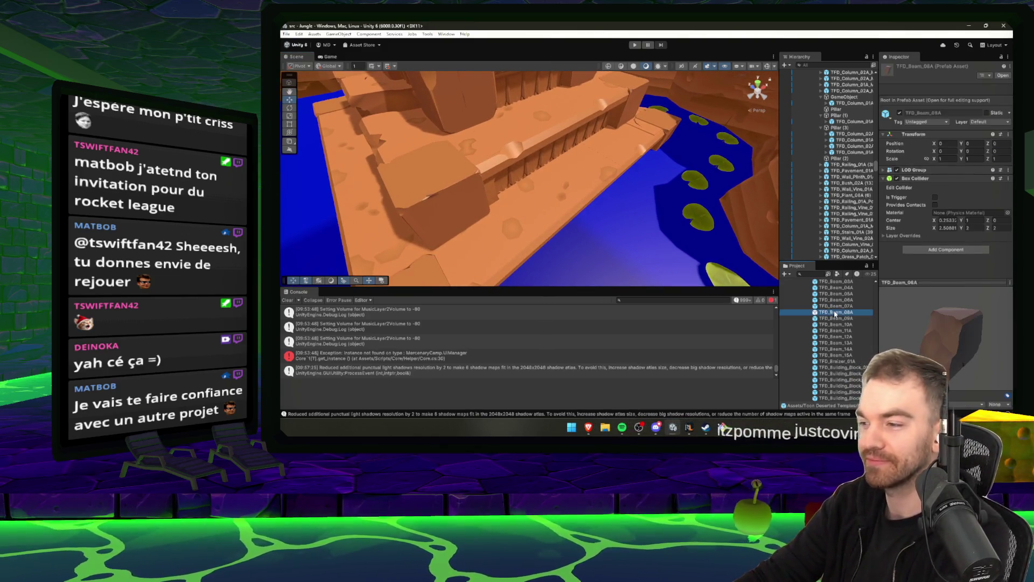
{"action": "mouse_move", "coordinate": [588, 428]}
{"action": "left_click", "coordinate": [528, 390]}
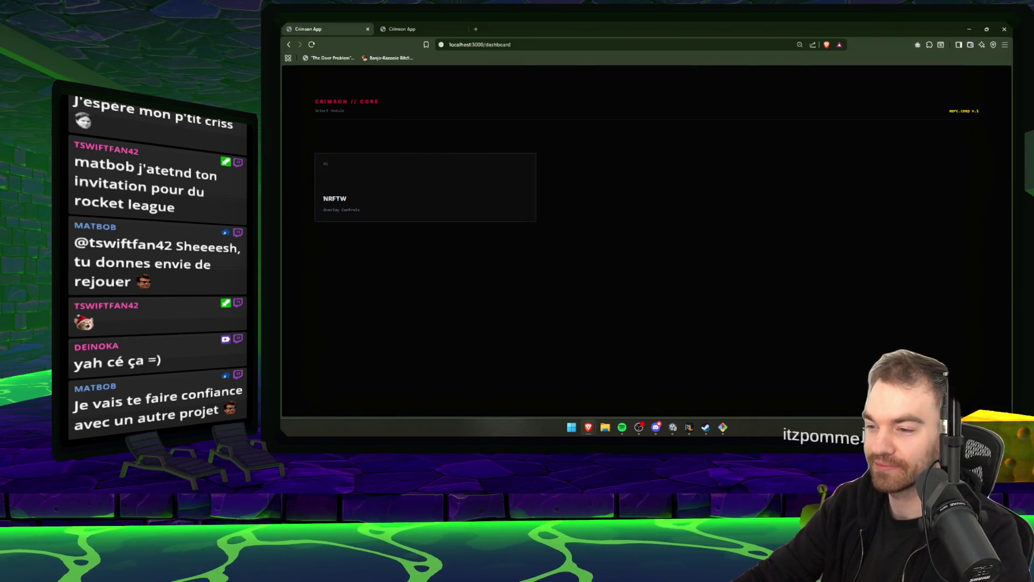
Search Google for 'SREL COSTOCO' and use the corrected spelling SOREL COSTCO.
{"action": "left_click", "coordinate": [572, 47]}
{"action": "type", "text": "SREL COS"}
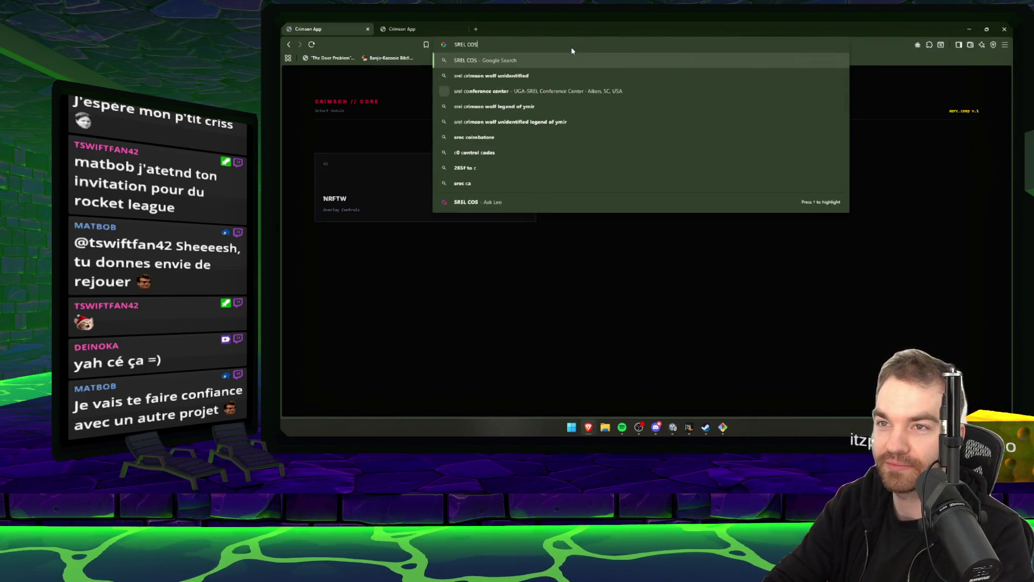
{"action": "type", "text": "TOCO"}
{"action": "key", "text": "Return"}
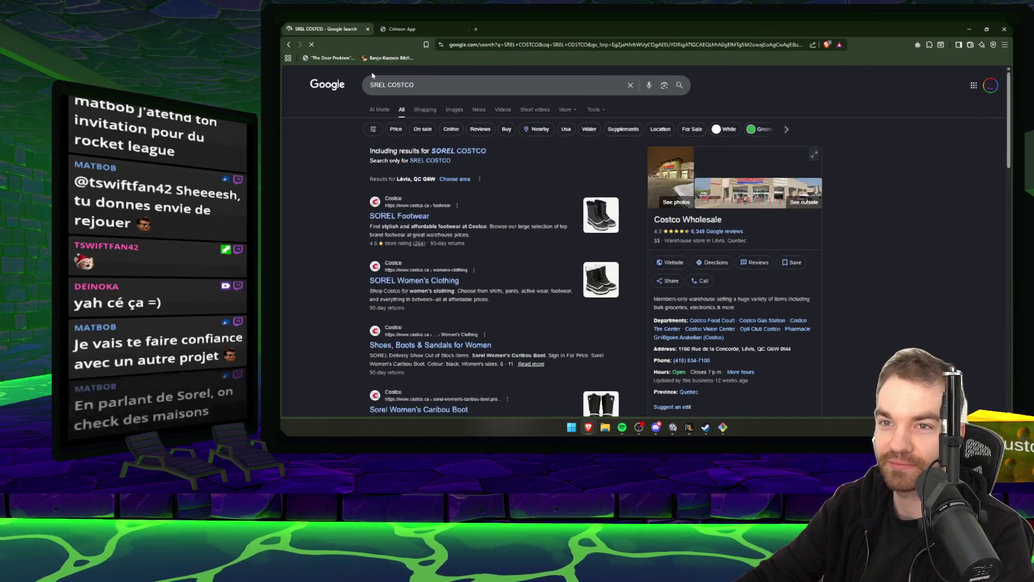
{"action": "left_click", "coordinate": [647, 184]}
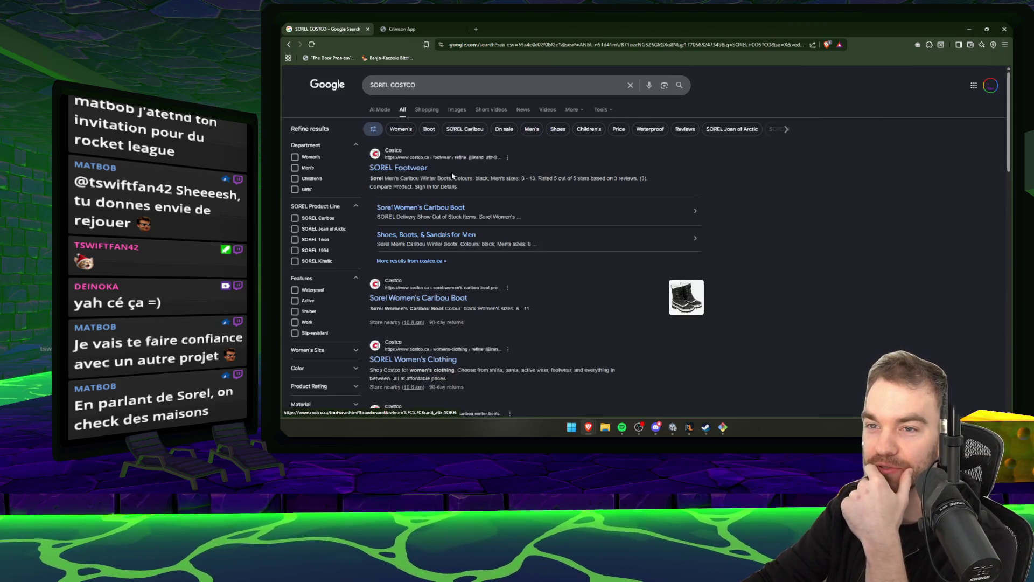
Browse the Sorel Costco results, then close the tab and return to Unity.
{"action": "left_click", "coordinate": [373, 129]}
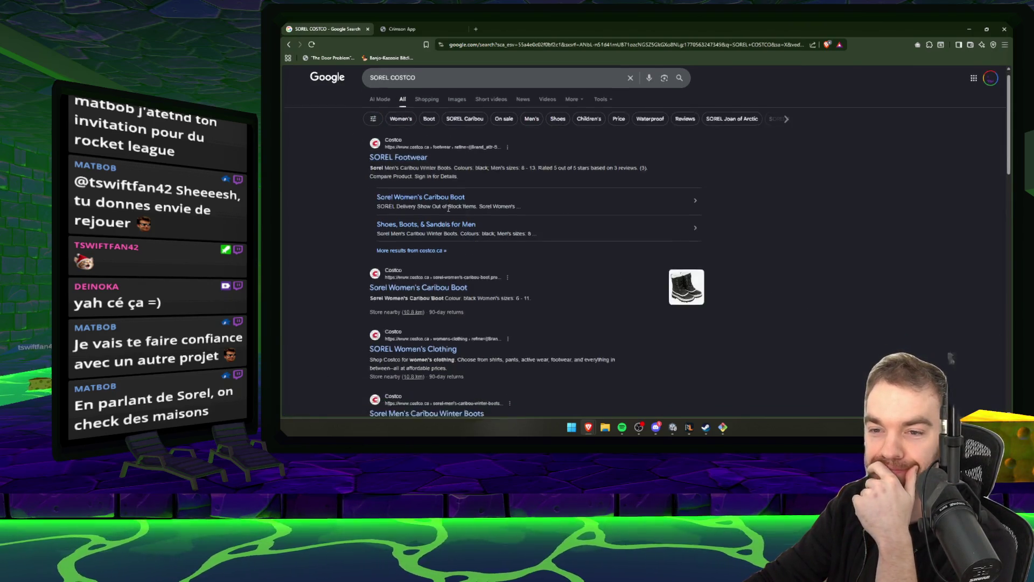
{"action": "scroll", "coordinate": [576, 277], "scroll_direction": "down", "scroll_amount": 5}
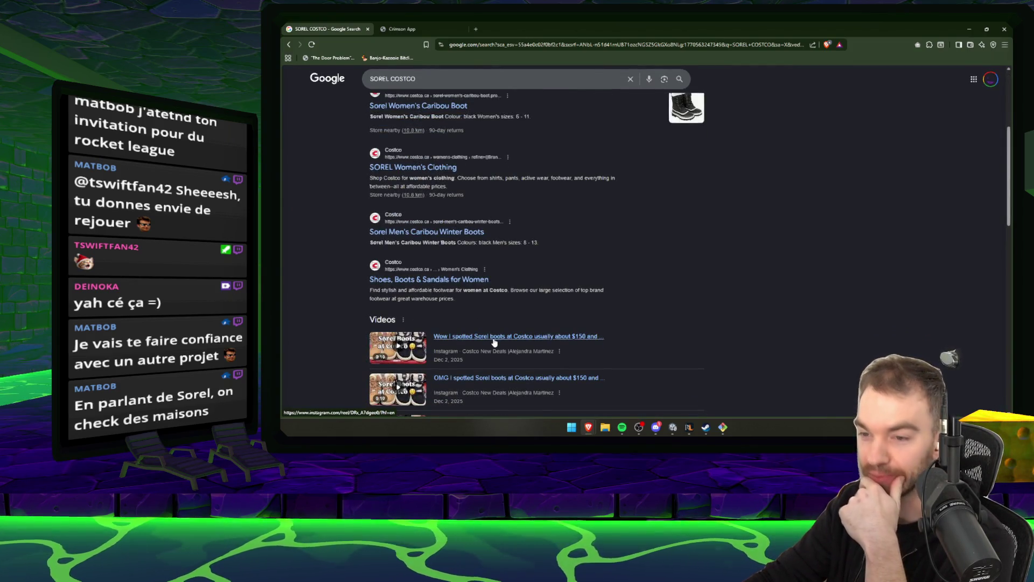
{"action": "scroll", "coordinate": [495, 340], "scroll_direction": "up", "scroll_amount": 5}
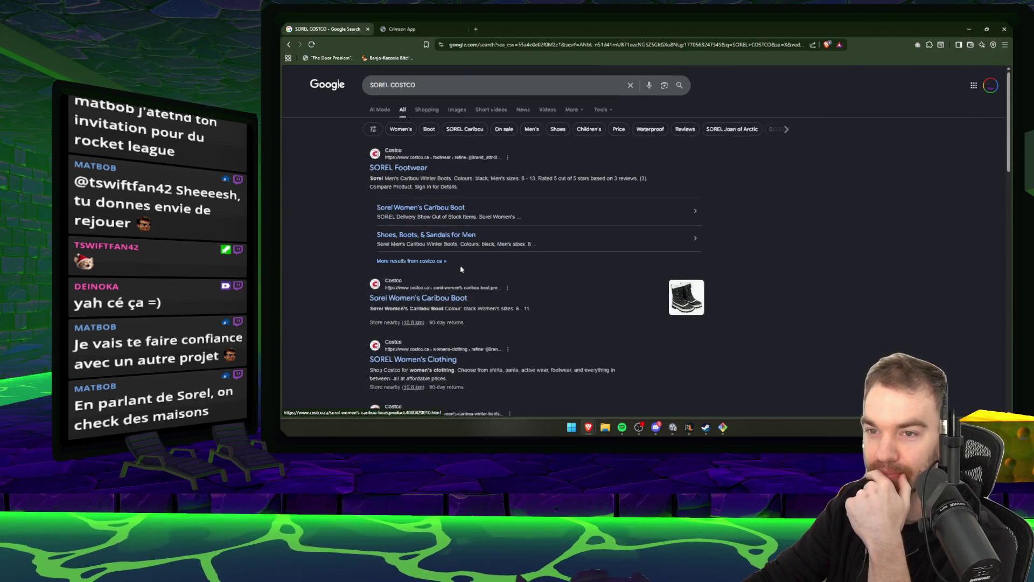
{"action": "key", "text": "ctrl+w"}
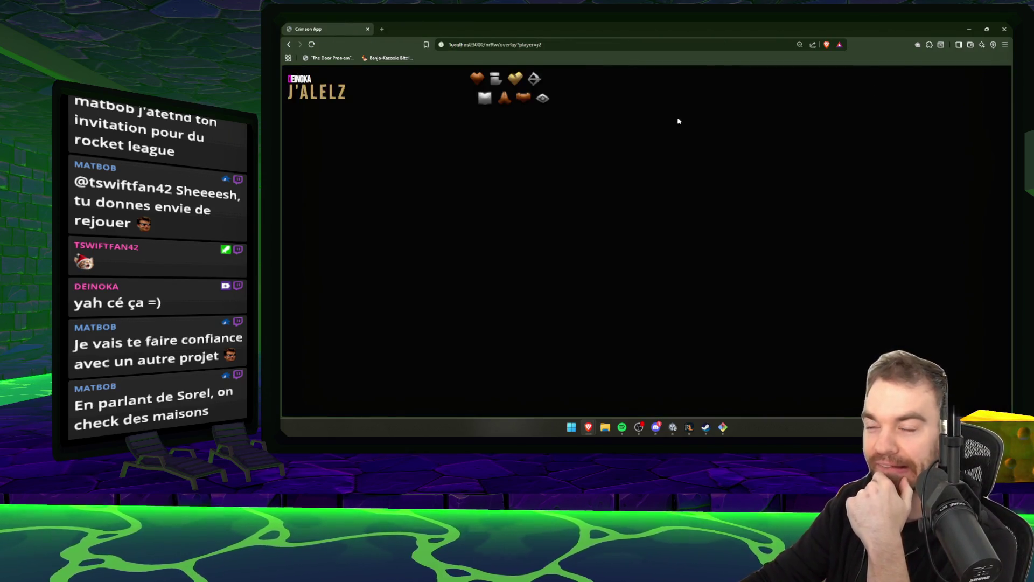
{"action": "key", "text": "alt+Tab"}
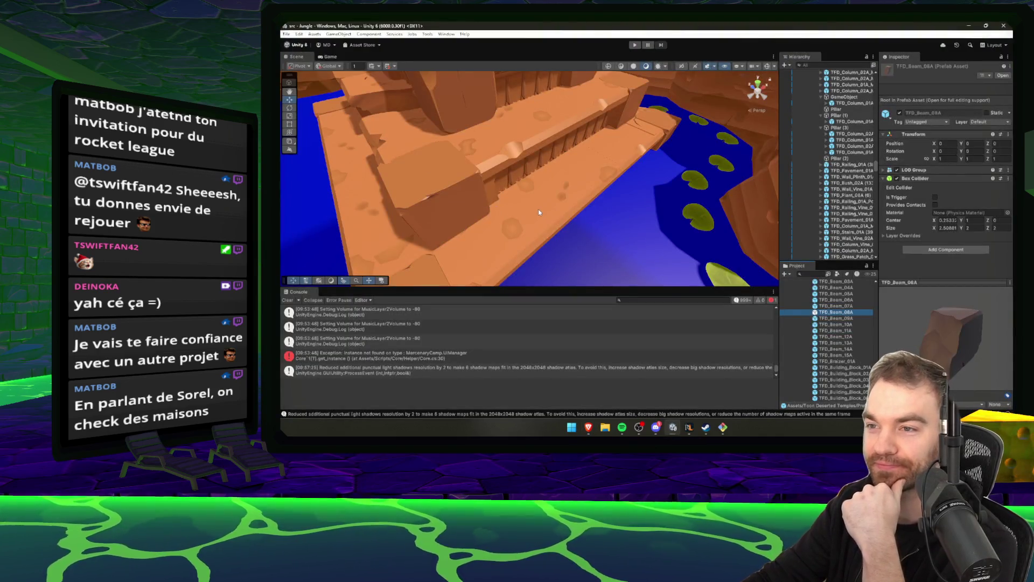
Inspect beam TFD_Beam_12A (13) on the dock up close, then bring RuneLite forward.
{"action": "left_click_drag", "start_coordinate": [538, 209], "coordinate": [573, 205]}
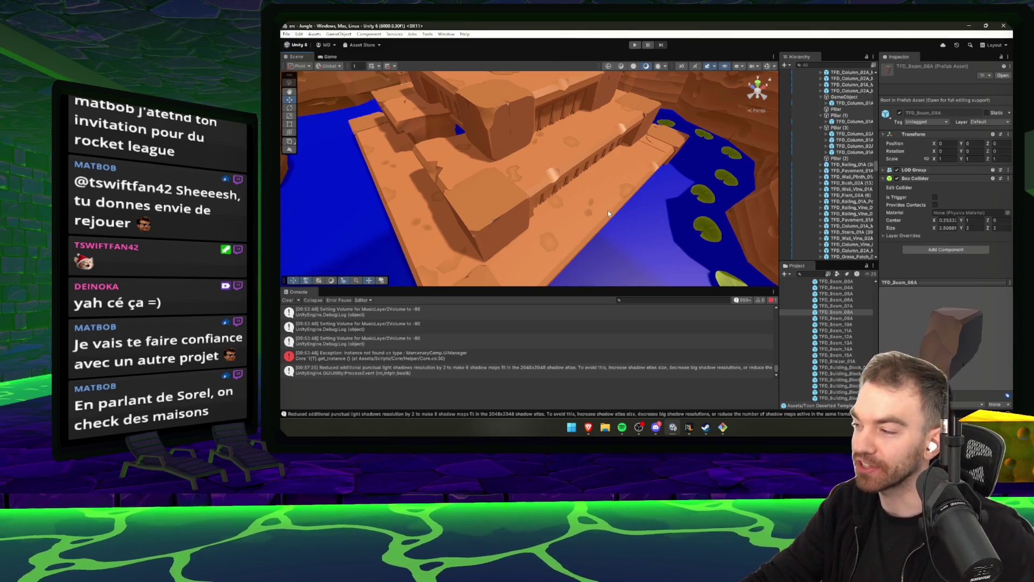
{"action": "scroll", "coordinate": [593, 197], "scroll_direction": "up", "scroll_amount": 3}
{"action": "left_click", "coordinate": [640, 194]}
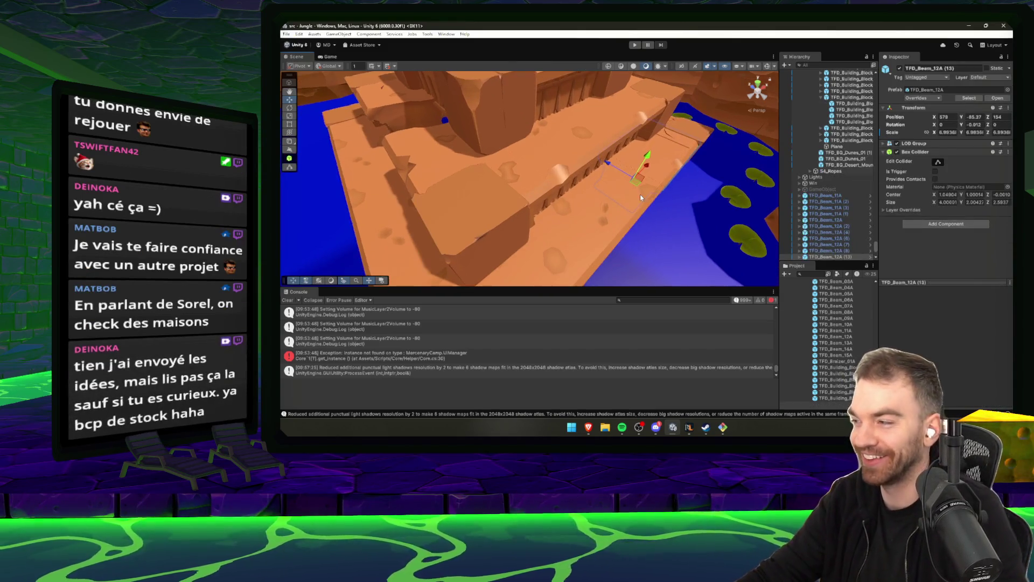
{"action": "mouse_move", "coordinate": [671, 200]}
{"action": "left_mouse_down"}
{"action": "mouse_move", "coordinate": [618, 196]}
{"action": "mouse_move", "coordinate": [644, 210]}
{"action": "left_mouse_up"}
{"action": "left_click", "coordinate": [689, 427]}
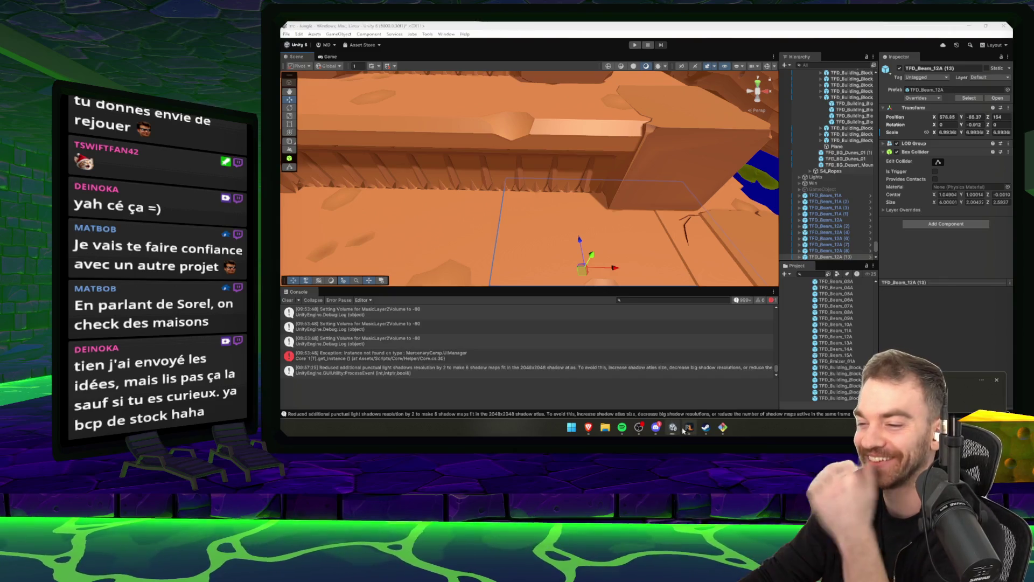
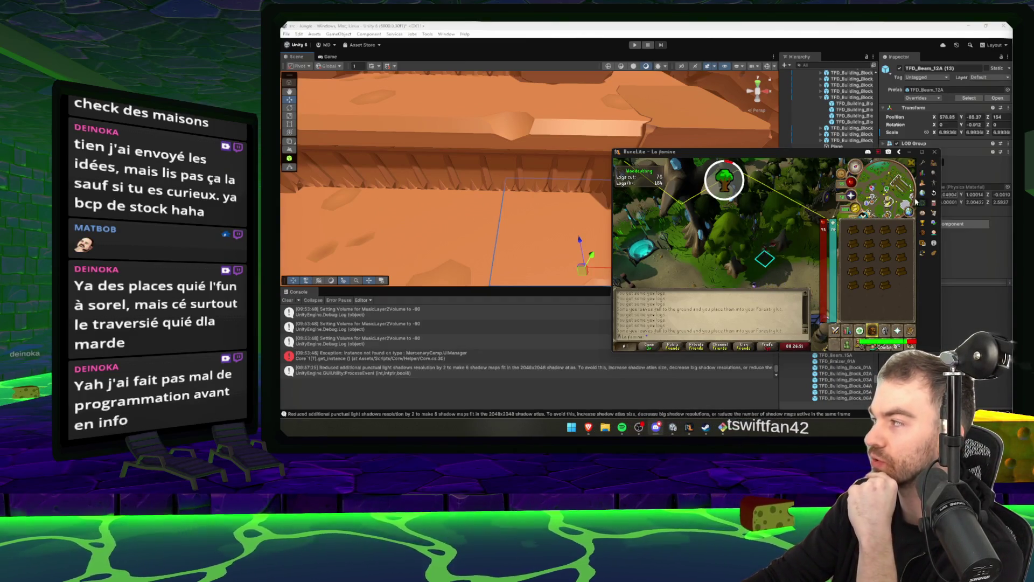
Rotate the camera to the yew tree, get the character chopping it, then bring up Discord.
{"action": "scroll", "coordinate": [799, 260], "scroll_direction": "up", "scroll_amount": 3}
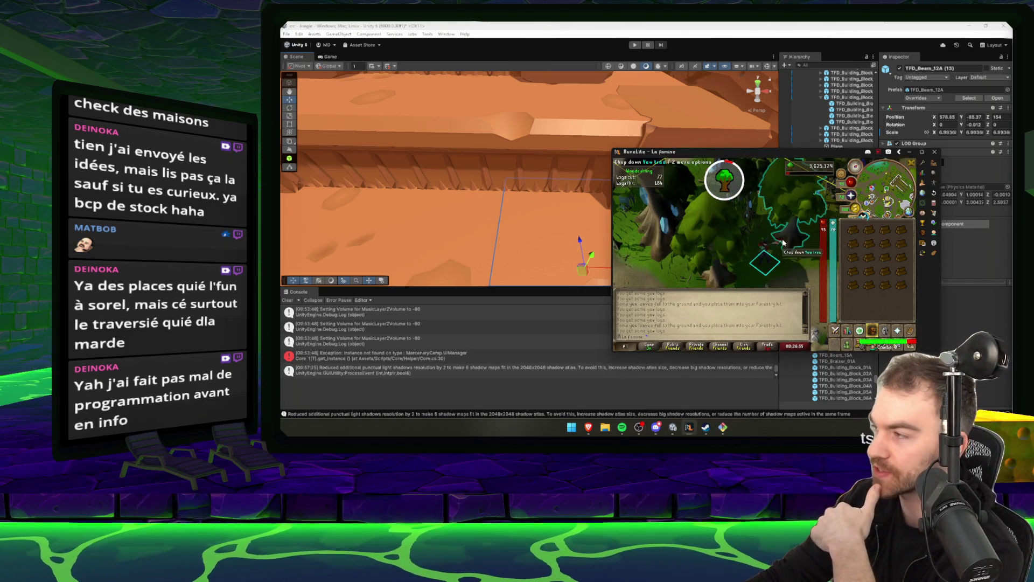
{"action": "key", "text": "Left"}
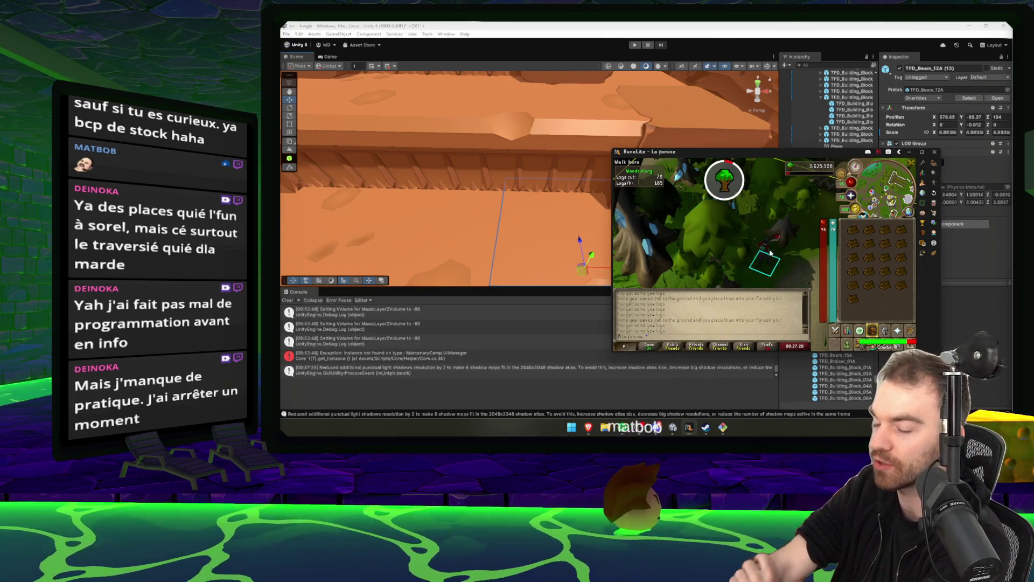
{"action": "mouse_move", "coordinate": [673, 428]}
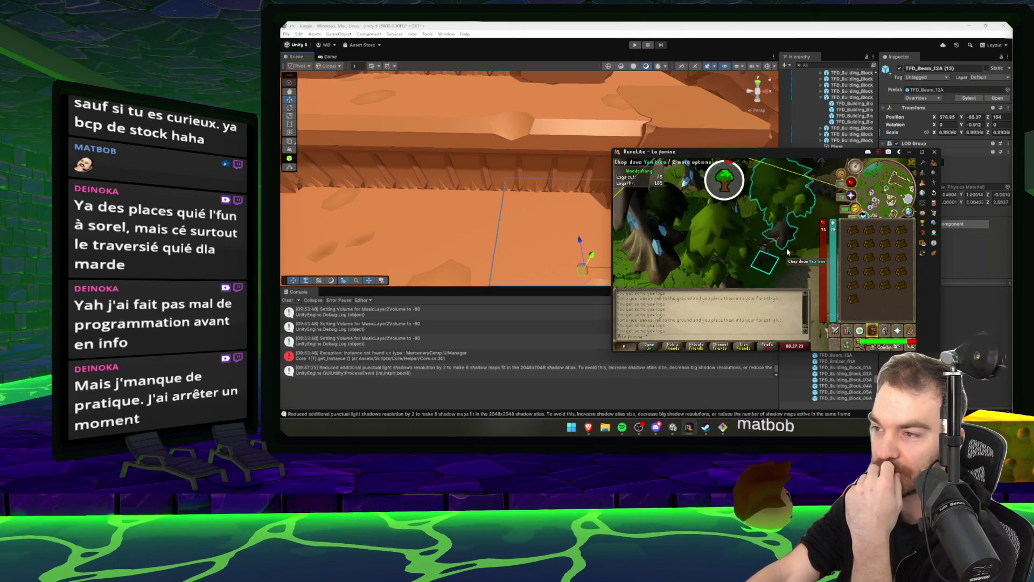
{"action": "left_click", "coordinate": [780, 230]}
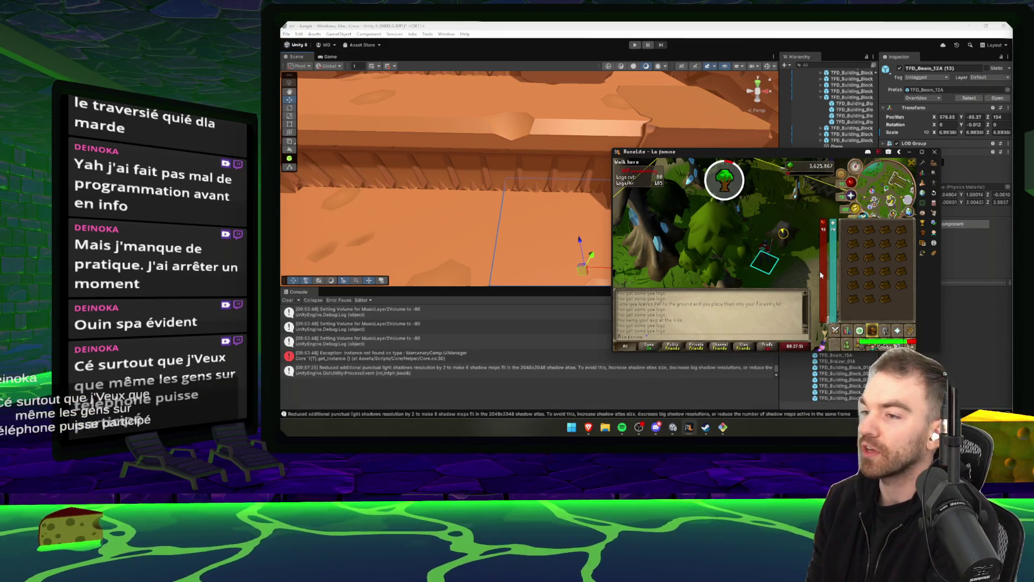
{"action": "left_click", "coordinate": [722, 259]}
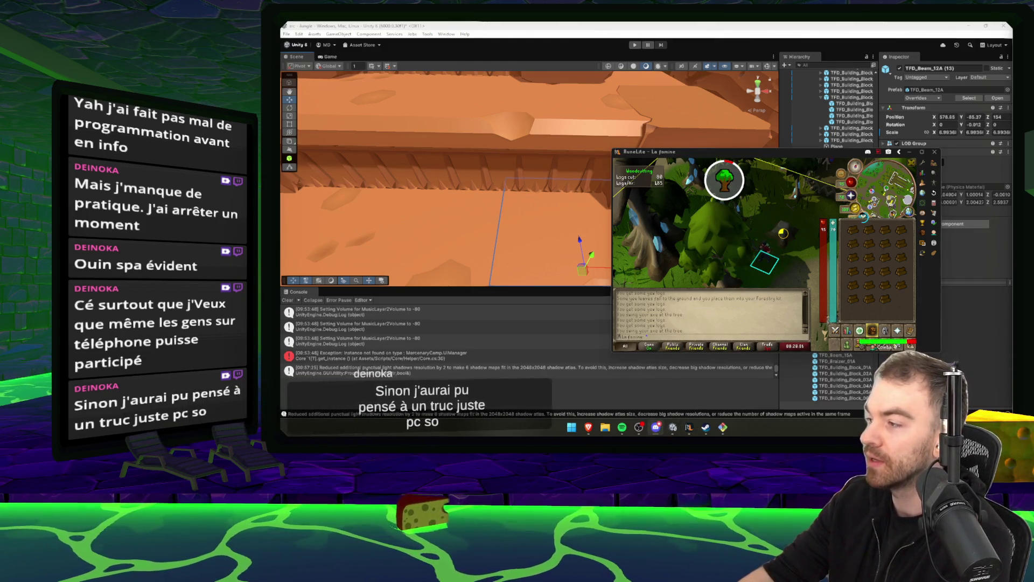
{"action": "left_click", "coordinate": [657, 428]}
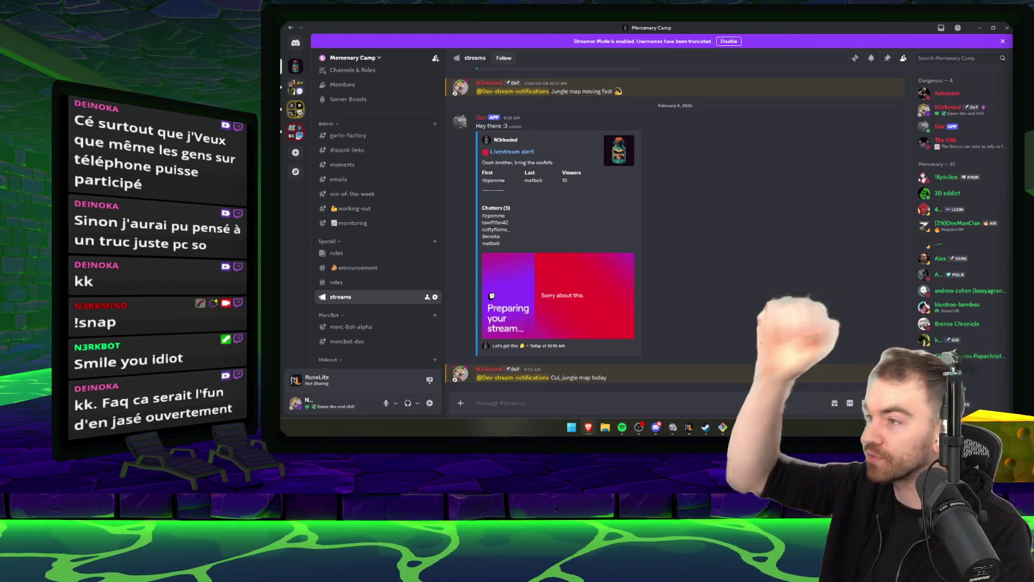
Minimise Discord and deposit all the yew logs in the deposit box.
{"action": "left_click", "coordinate": [980, 31]}
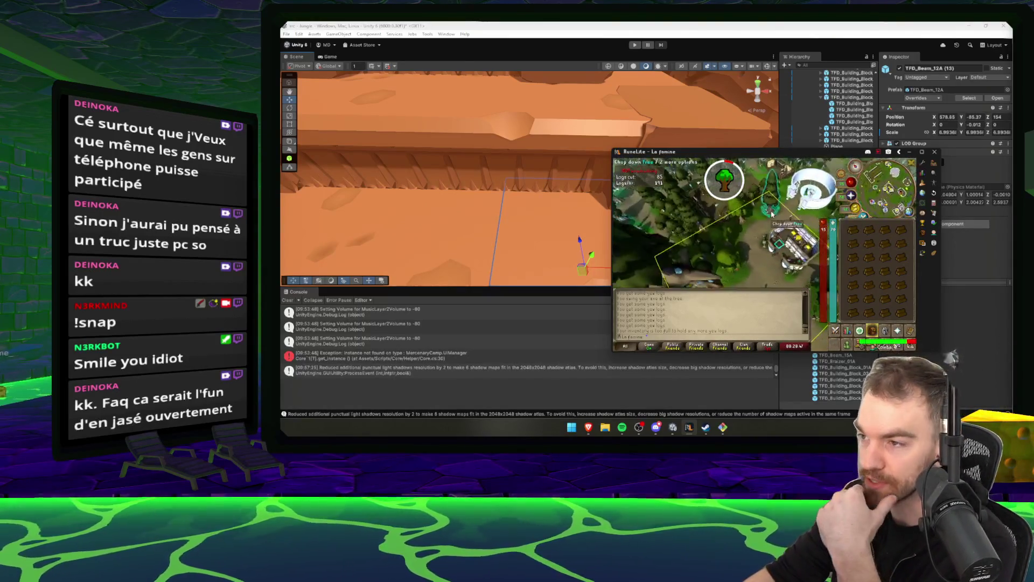
{"action": "left_click", "coordinate": [721, 263]}
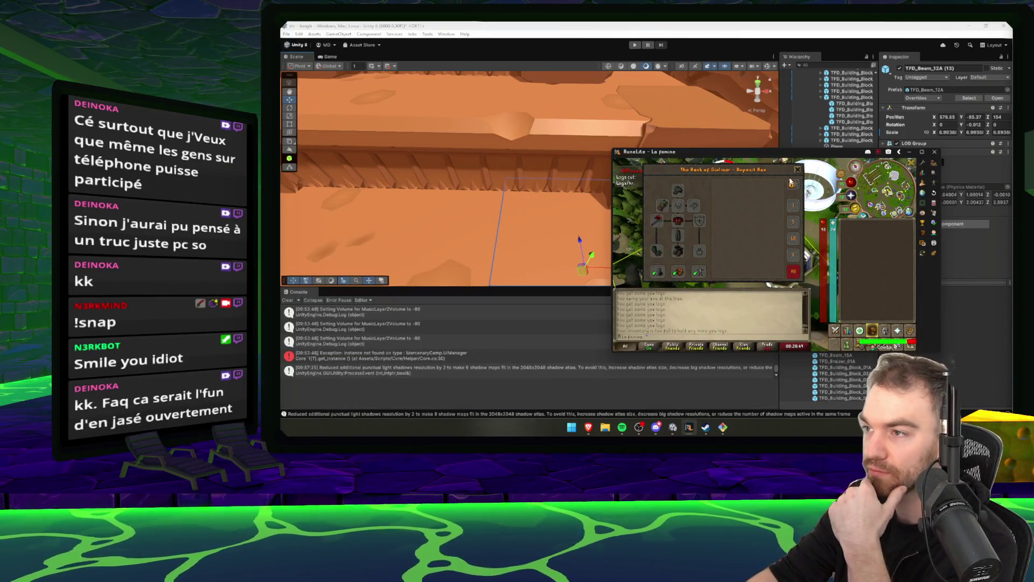
{"action": "key", "text": "Escape"}
Send the character to chop a nearby yew with the axe special, then minimise RuneLite.
{"action": "left_click", "coordinate": [724, 222]}
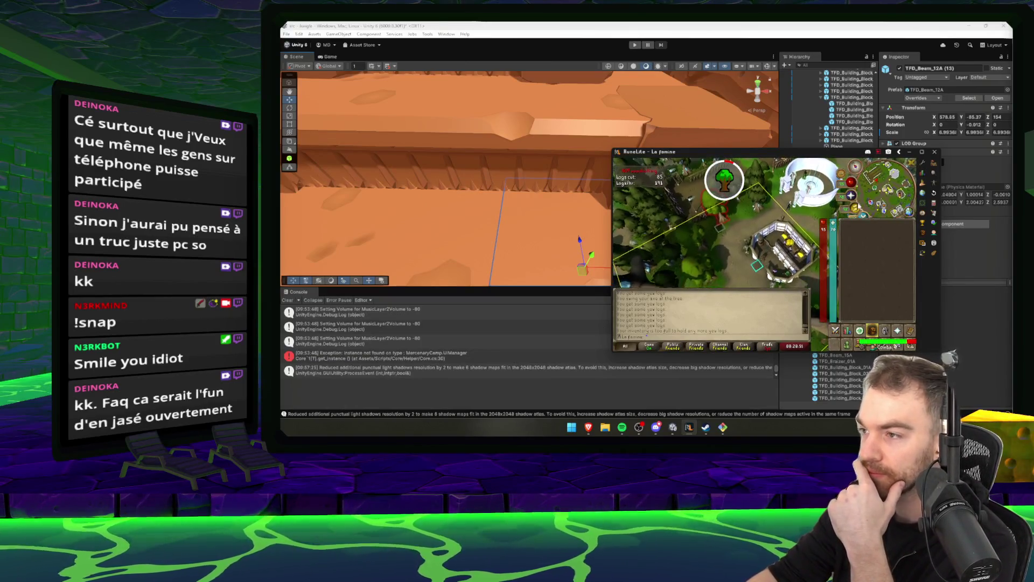
{"action": "left_click", "coordinate": [856, 208]}
{"action": "left_click", "coordinate": [910, 151]}
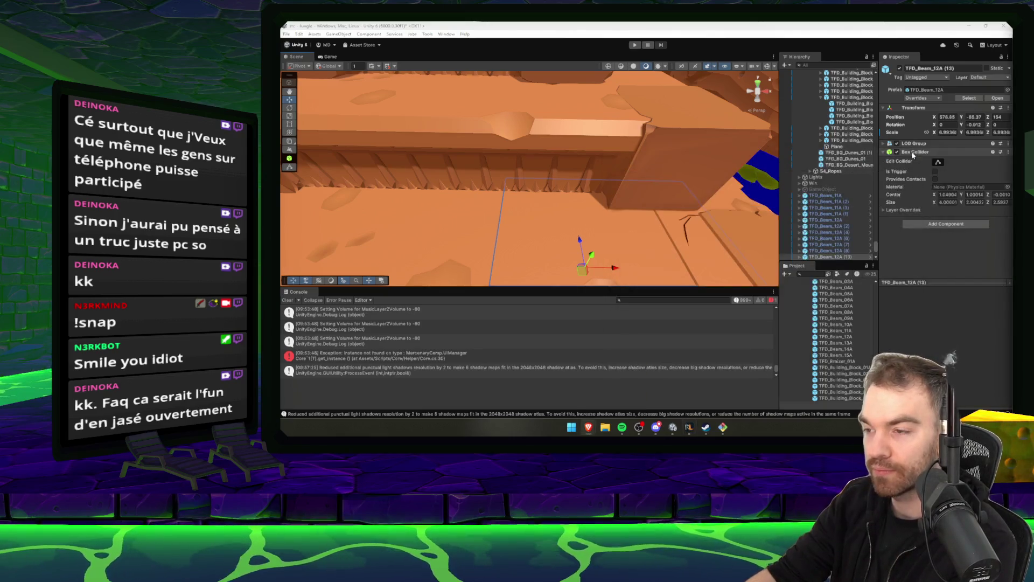
Frame the TFD_Beam_12A (13) beam in the Scene view, then switch to Discord's streams channel.
{"action": "key", "text": "f"}
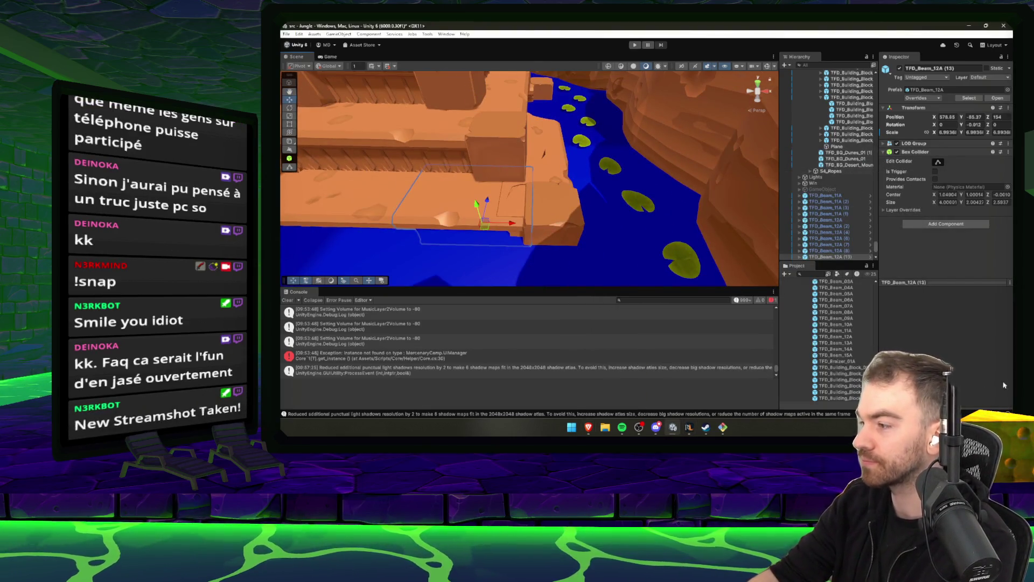
{"action": "left_click", "coordinate": [656, 428]}
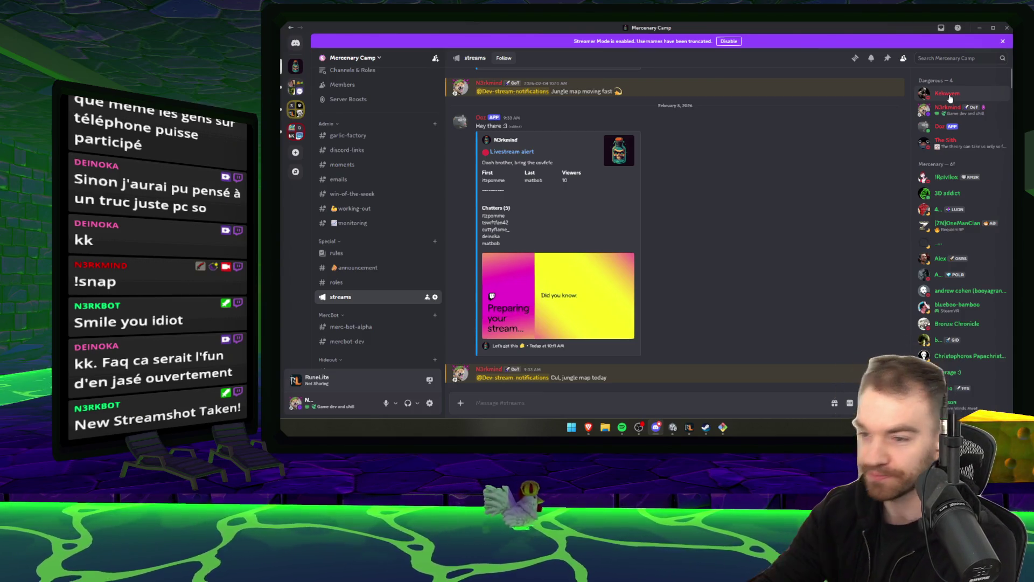
Minimise Discord, then zoom and pan the Scene view over the jungle temple structure.
{"action": "left_click", "coordinate": [981, 28]}
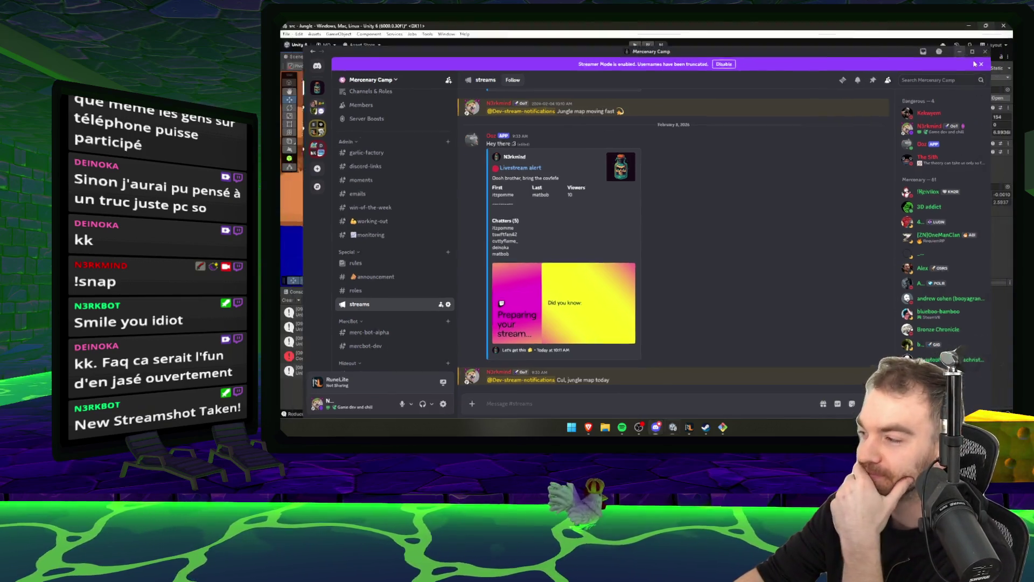
{"action": "scroll", "coordinate": [647, 162], "scroll_direction": "up", "scroll_amount": 3}
{"action": "mouse_move", "coordinate": [655, 164]}
{"action": "left_mouse_down"}
{"action": "mouse_move", "coordinate": [670, 179]}
{"action": "mouse_move", "coordinate": [625, 248]}
{"action": "mouse_move", "coordinate": [517, 211]}
{"action": "mouse_move", "coordinate": [544, 137]}
{"action": "left_mouse_up"}
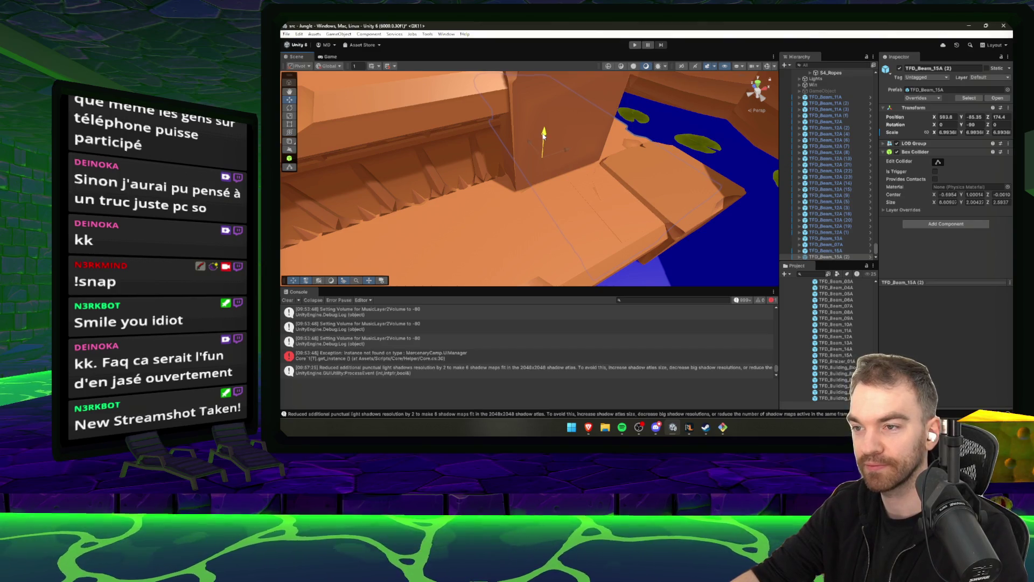
Select the TFD_Beam_12A (21) beam and orbit to view it from below, then switch to Discord.
{"action": "mouse_move", "coordinate": [544, 135]}
{"action": "left_mouse_down"}
{"action": "mouse_move", "coordinate": [671, 176]}
{"action": "mouse_move", "coordinate": [539, 188]}
{"action": "left_mouse_up"}
{"action": "left_click", "coordinate": [448, 207]}
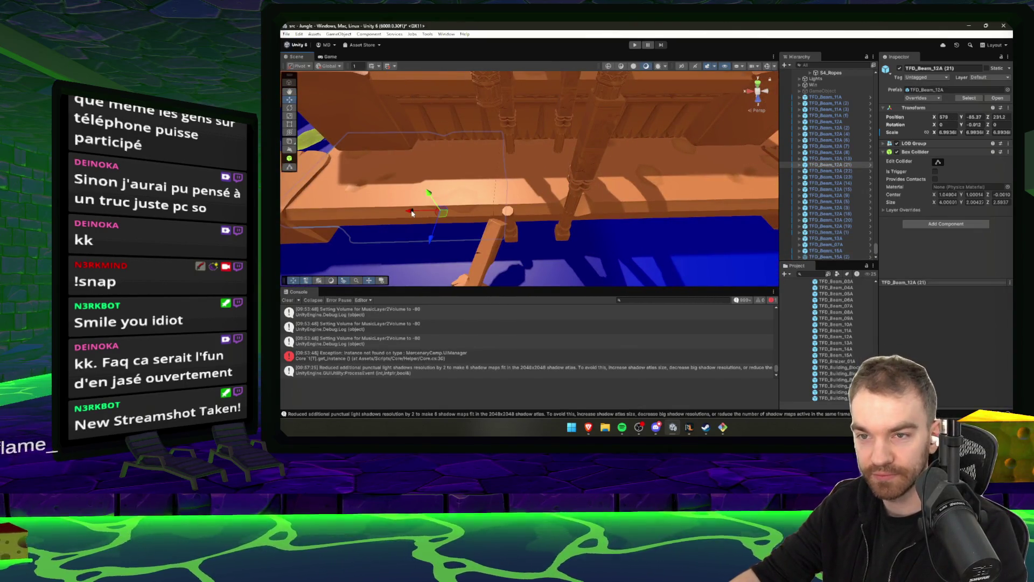
{"action": "left_click_drag", "start_coordinate": [593, 209], "coordinate": [560, 211]}
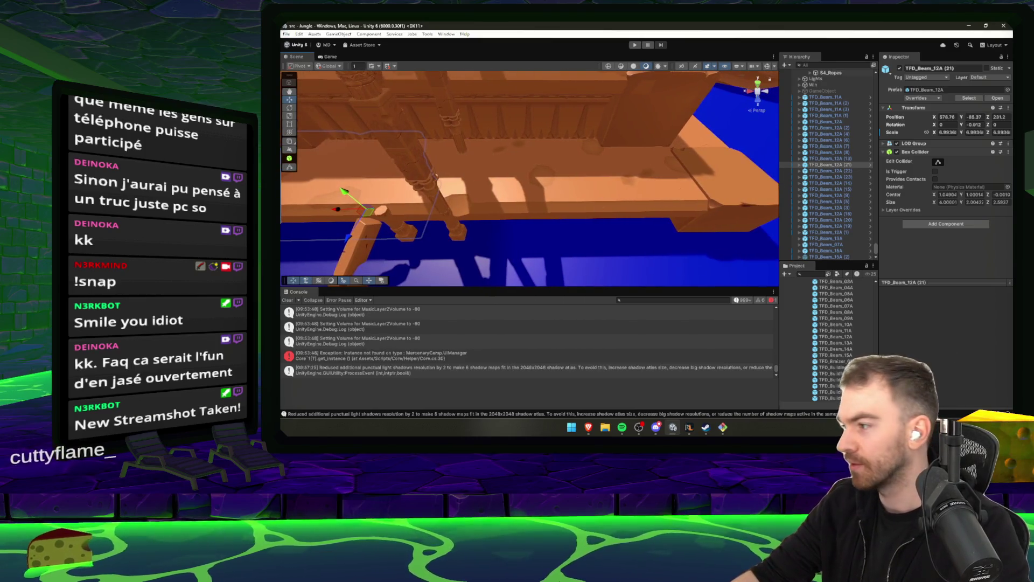
{"action": "key", "text": "alt+Tab"}
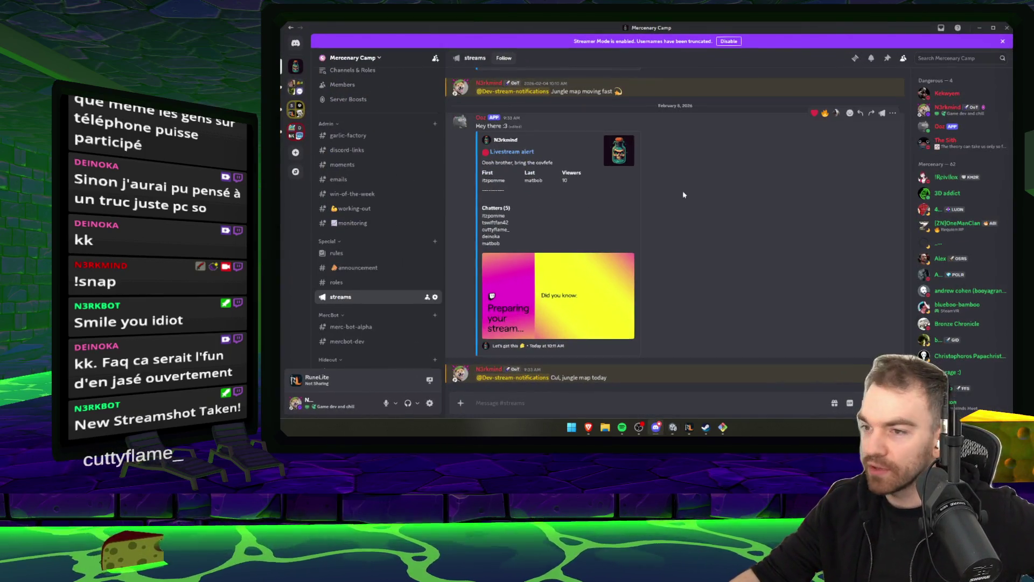
Glance at the RuneLite game, then return to Unity and orbit around the beams and lily pads.
{"action": "key", "text": "alt+Tab"}
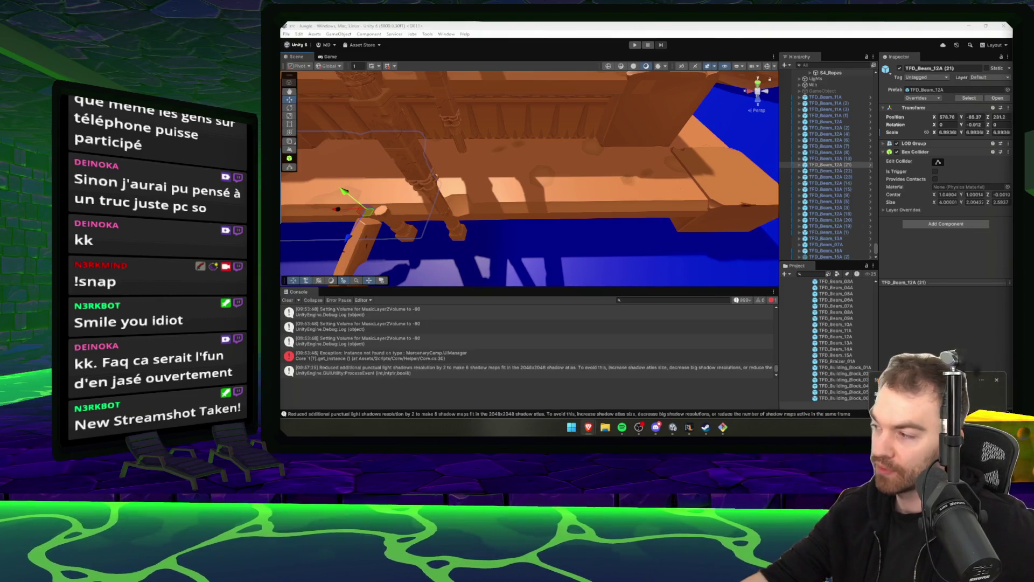
{"action": "left_click", "coordinate": [700, 417]}
{"action": "mouse_move", "coordinate": [686, 429]}
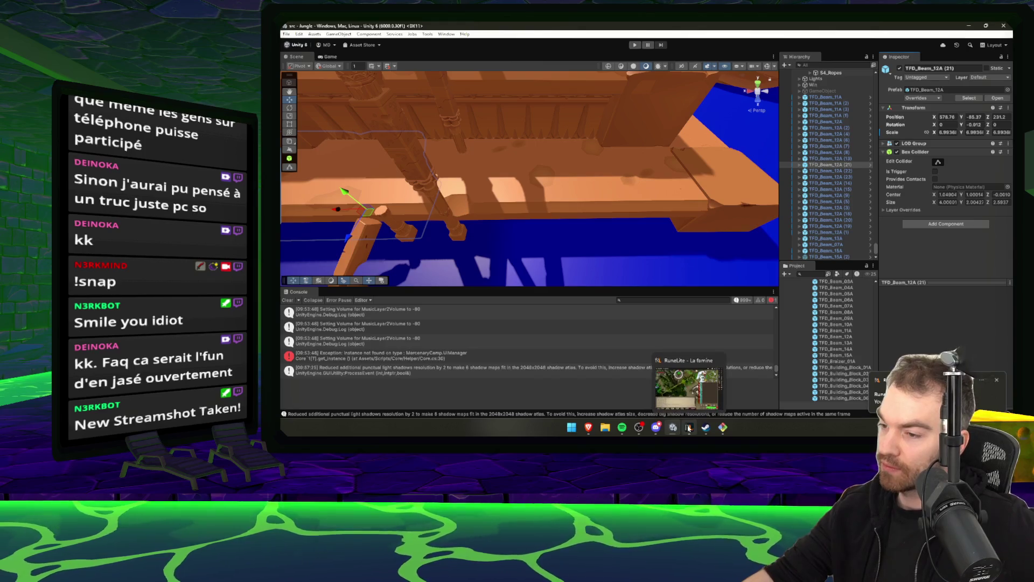
{"action": "left_click", "coordinate": [695, 388]}
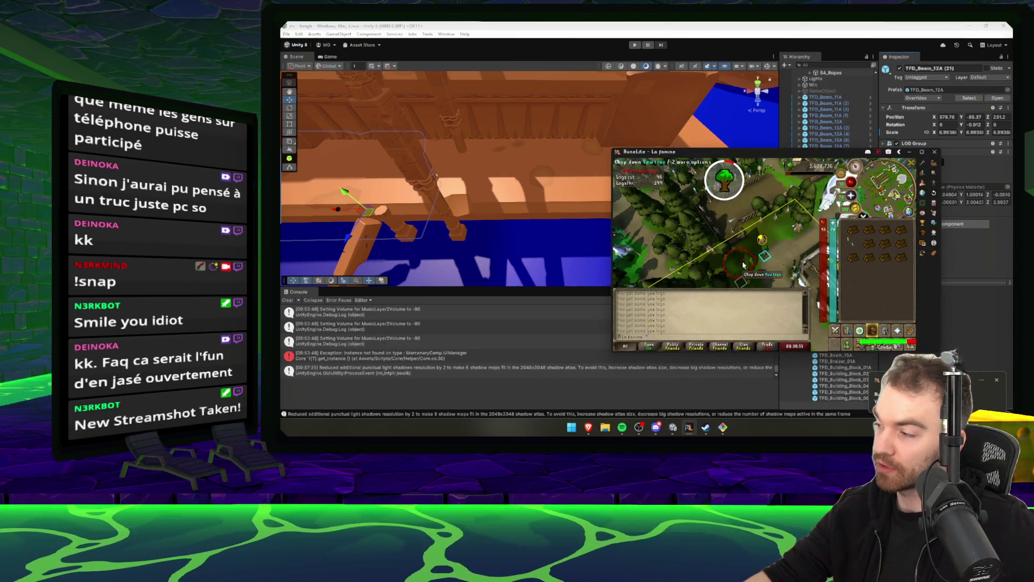
{"action": "left_click", "coordinate": [757, 144]}
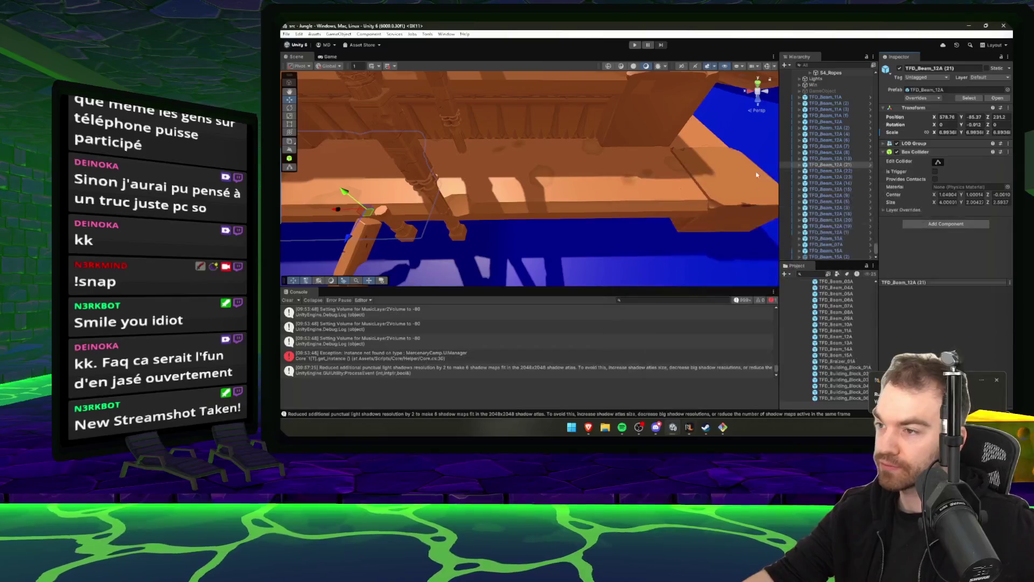
{"action": "mouse_move", "coordinate": [606, 228]}
{"action": "left_mouse_down"}
{"action": "mouse_move", "coordinate": [571, 206]}
{"action": "mouse_move", "coordinate": [543, 165]}
{"action": "mouse_move", "coordinate": [636, 186]}
{"action": "mouse_move", "coordinate": [595, 177]}
{"action": "mouse_move", "coordinate": [626, 103]}
{"action": "mouse_move", "coordinate": [582, 175]}
{"action": "mouse_move", "coordinate": [369, 171]}
{"action": "mouse_move", "coordinate": [420, 204]}
{"action": "left_mouse_up"}
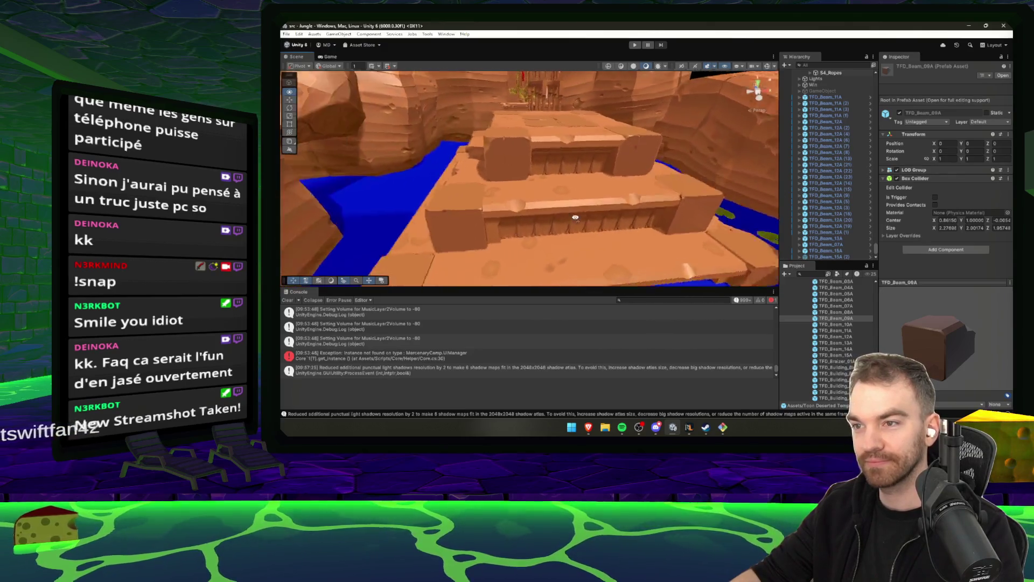
Select a water lily, the stone building block and TFD_Beam_12A (22), orbiting around them.
{"action": "mouse_move", "coordinate": [575, 217]}
{"action": "left_mouse_down"}
{"action": "mouse_move", "coordinate": [586, 235]}
{"action": "mouse_move", "coordinate": [572, 232]}
{"action": "mouse_move", "coordinate": [720, 219]}
{"action": "mouse_move", "coordinate": [555, 198]}
{"action": "mouse_move", "coordinate": [597, 222]}
{"action": "mouse_move", "coordinate": [489, 214]}
{"action": "left_mouse_up"}
{"action": "left_click", "coordinate": [468, 198]}
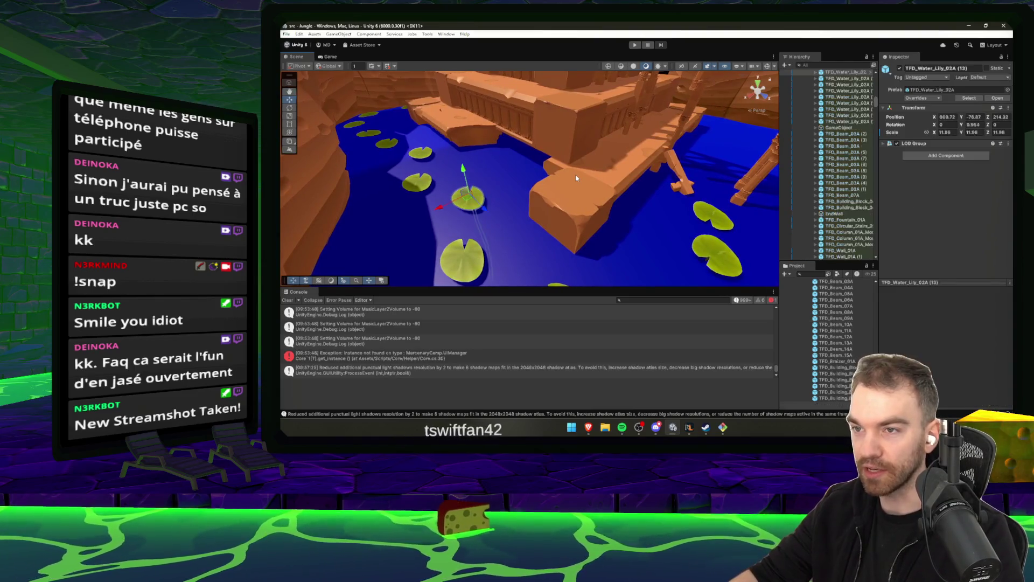
{"action": "left_click", "coordinate": [577, 178]}
{"action": "left_click", "coordinate": [662, 140]}
{"action": "mouse_move", "coordinate": [662, 140]}
{"action": "left_mouse_down"}
{"action": "mouse_move", "coordinate": [682, 208]}
{"action": "mouse_move", "coordinate": [625, 177]}
{"action": "mouse_move", "coordinate": [464, 200]}
{"action": "mouse_move", "coordinate": [519, 162]}
{"action": "mouse_move", "coordinate": [472, 205]}
{"action": "left_mouse_up"}
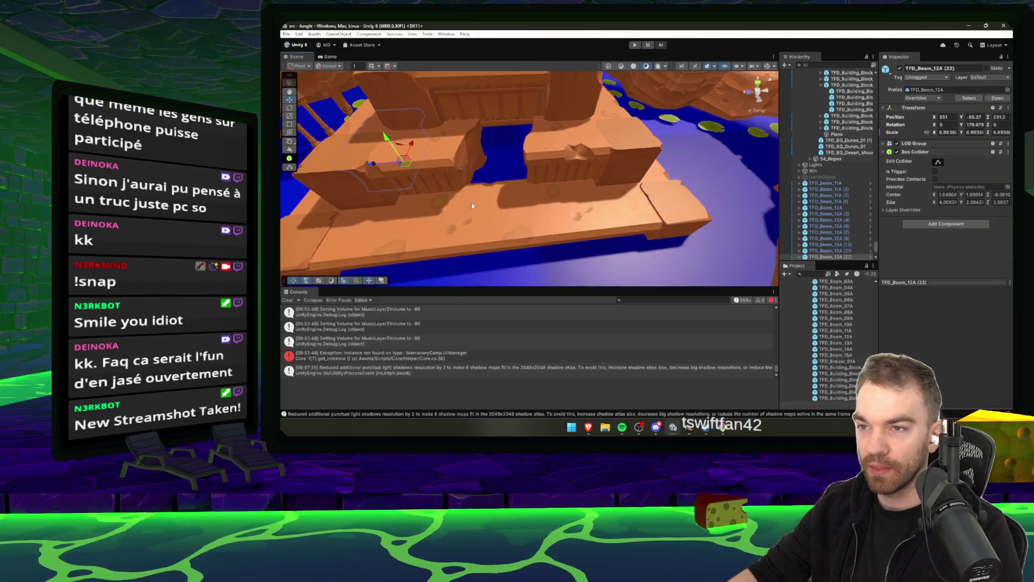
Select TFD_Beam_12A (18) and TFD_Beam_15A, orbit around them, then inspect the TFD_Beam_12A prefab asset.
{"action": "left_click", "coordinate": [565, 140]}
{"action": "left_click", "coordinate": [488, 212]}
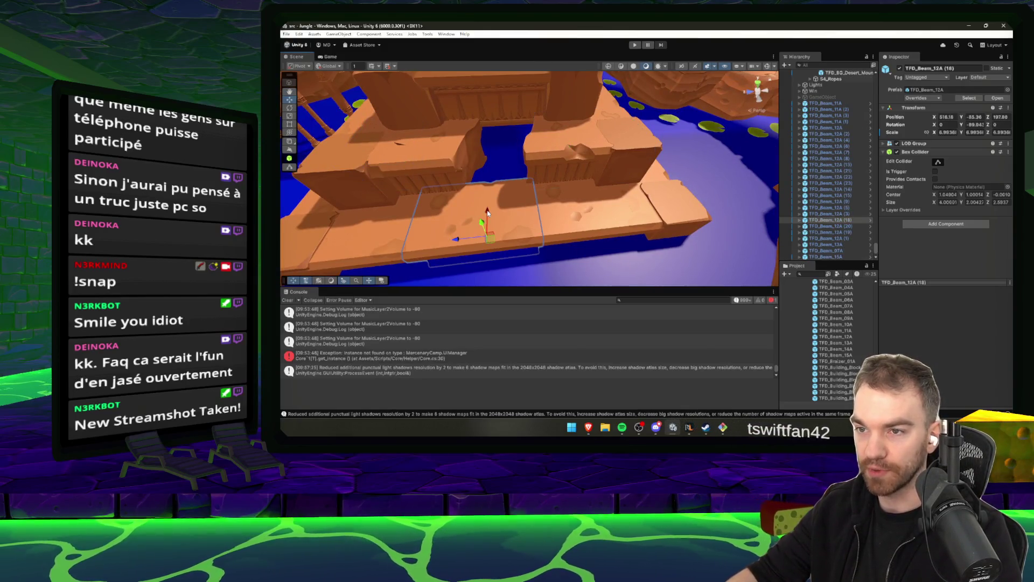
{"action": "left_click", "coordinate": [565, 131]}
{"action": "mouse_move", "coordinate": [564, 131]}
{"action": "left_mouse_down"}
{"action": "mouse_move", "coordinate": [545, 215]}
{"action": "mouse_move", "coordinate": [595, 212]}
{"action": "mouse_move", "coordinate": [645, 189]}
{"action": "mouse_move", "coordinate": [530, 218]}
{"action": "left_mouse_up"}
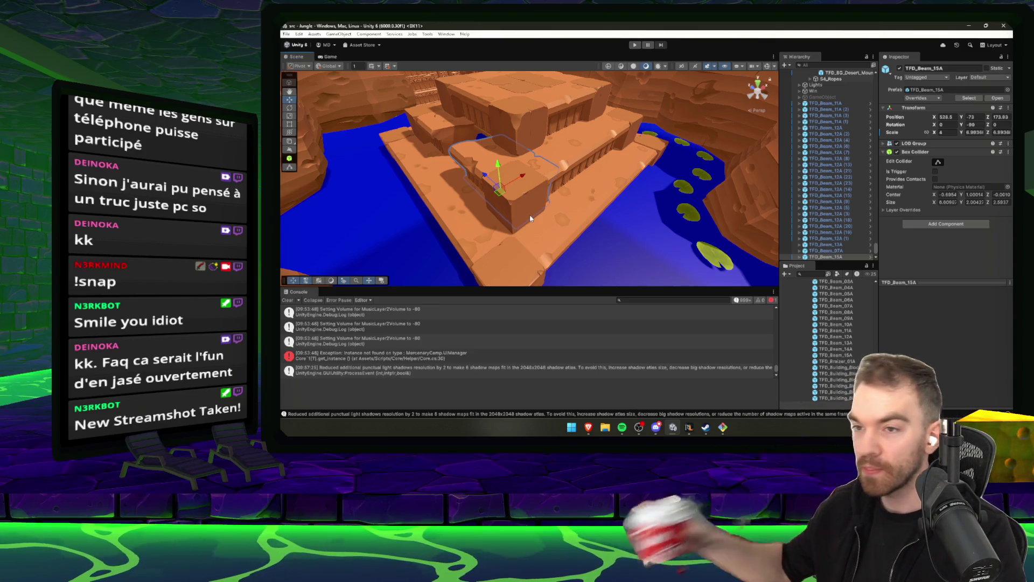
{"action": "left_click_drag", "start_coordinate": [525, 207], "coordinate": [426, 211]}
{"action": "left_click", "coordinate": [837, 318]}
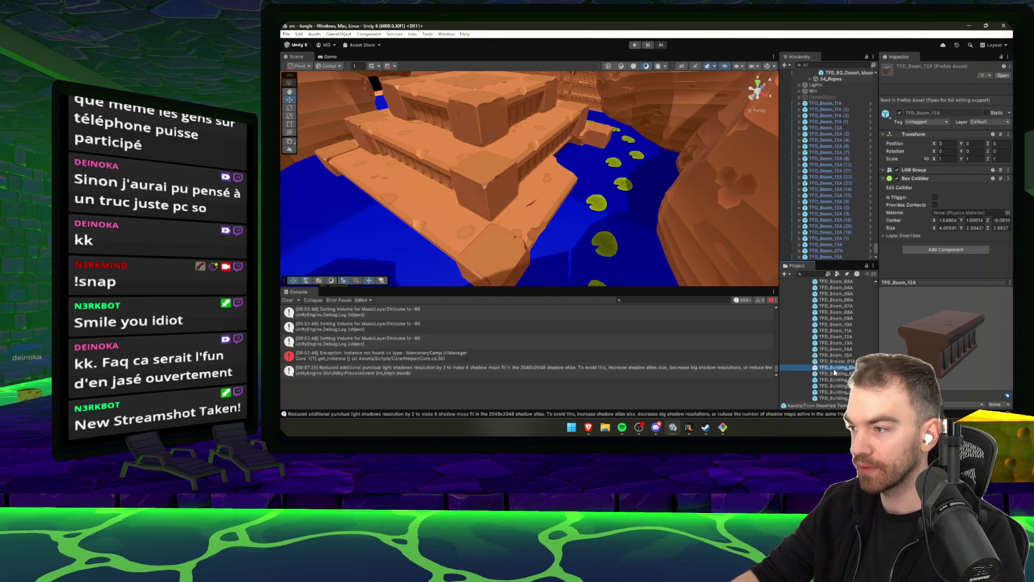
Search the Project assets for stairs and inspect the TFD_Circular_Stairs_01A_L prefabs.
{"action": "type", "text": "sta"}
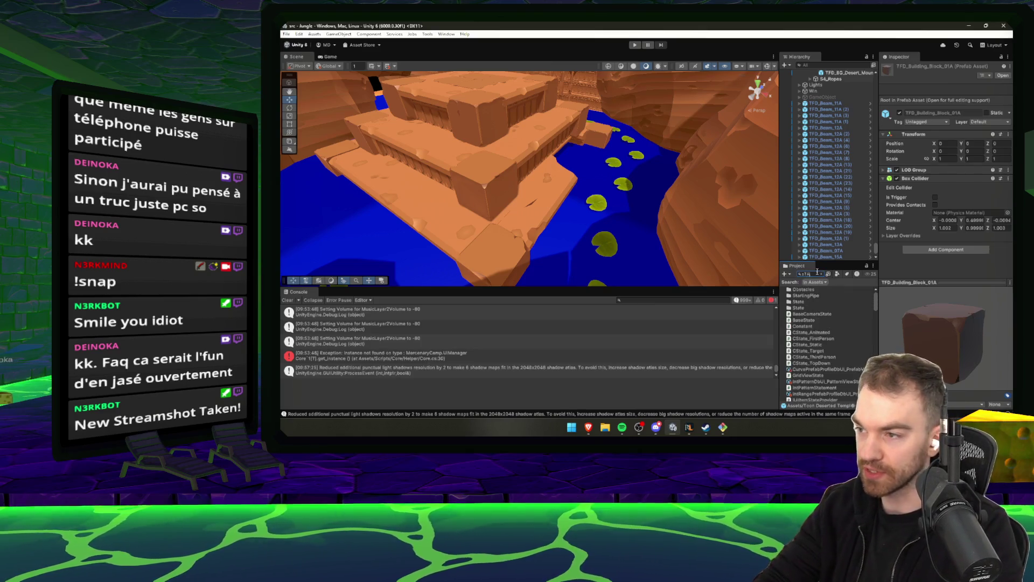
{"action": "key", "text": "BackSpace"}
{"action": "key", "text": "BackSpace"}
{"action": "type", "text": "rs"}
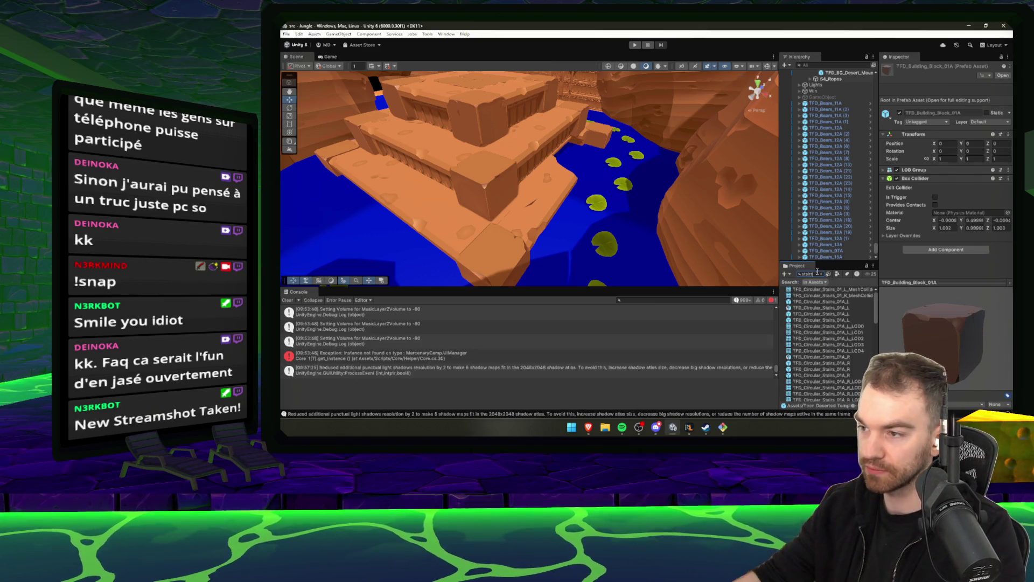
{"action": "left_click", "coordinate": [832, 303]}
{"action": "key", "text": "Down"}
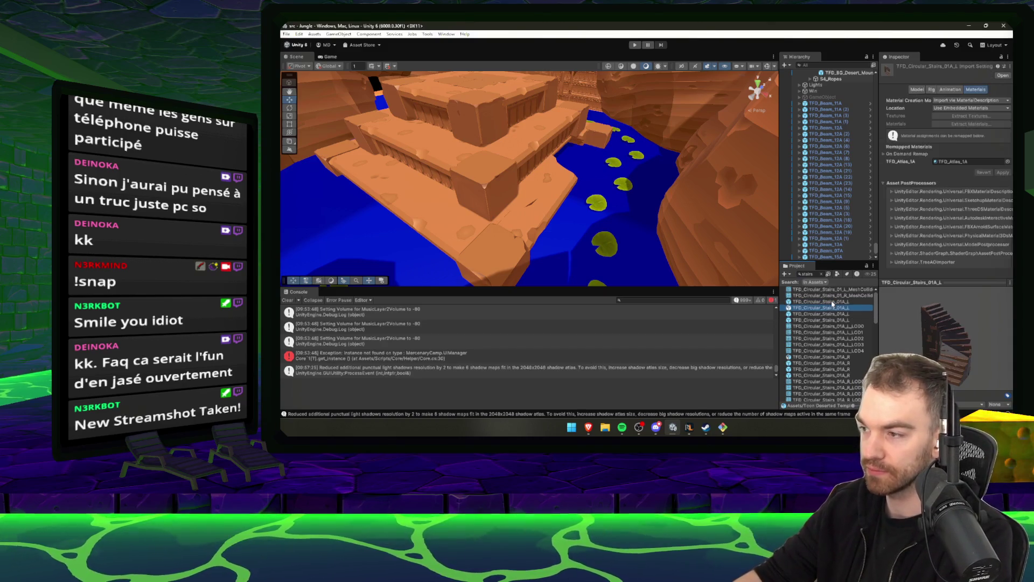
{"action": "left_click", "coordinate": [833, 302]}
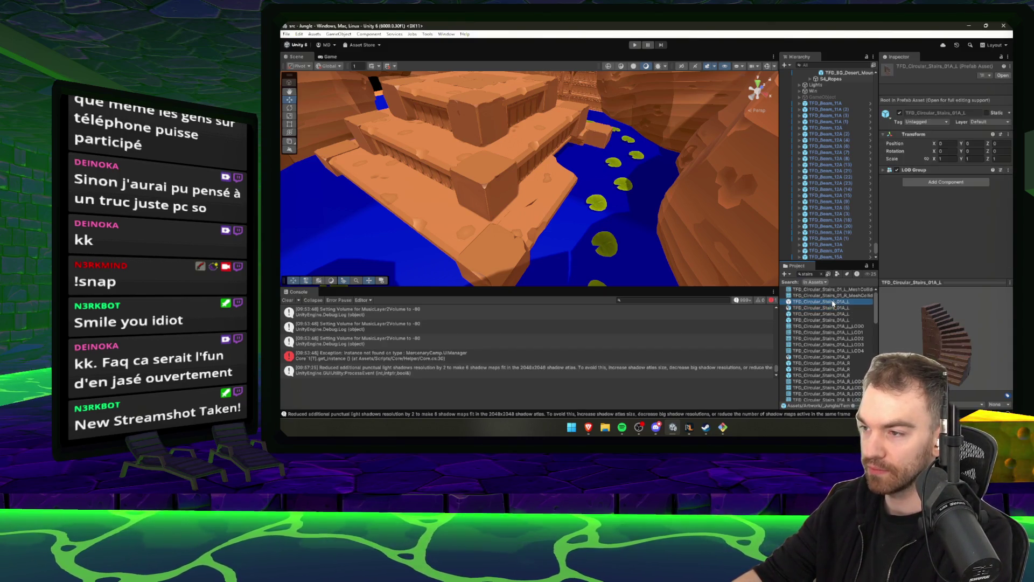
Clear the search and preview TFD_Circular_Stairs_02A, TFD_Ceiling_01A, TFD_Building_Block_05A and TFD_Beam_15A.
{"action": "left_click", "coordinate": [822, 276]}
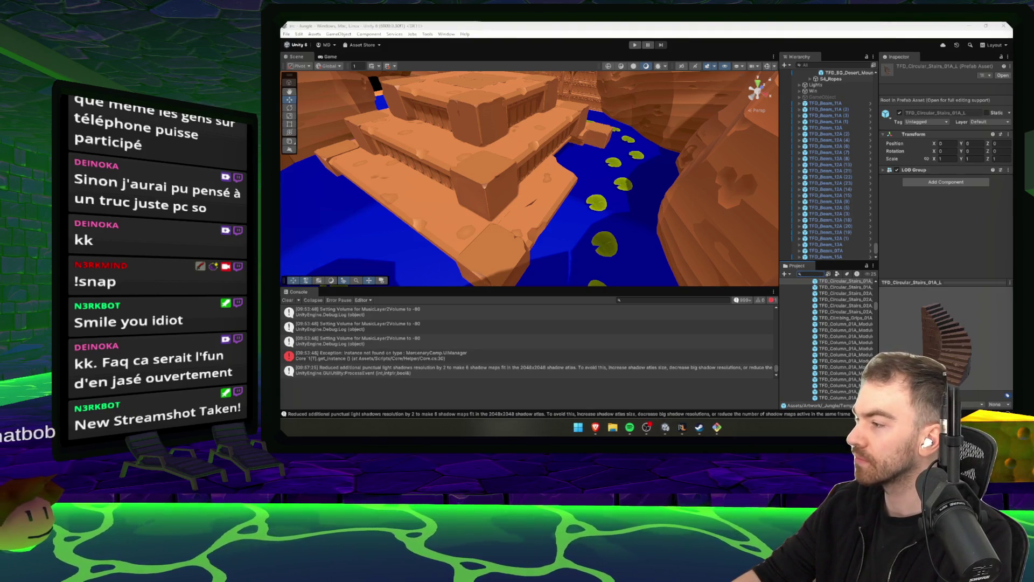
{"action": "left_click", "coordinate": [849, 306]}
{"action": "key", "text": "Down"}
{"action": "key", "text": "Down"}
{"action": "key", "text": "Down"}
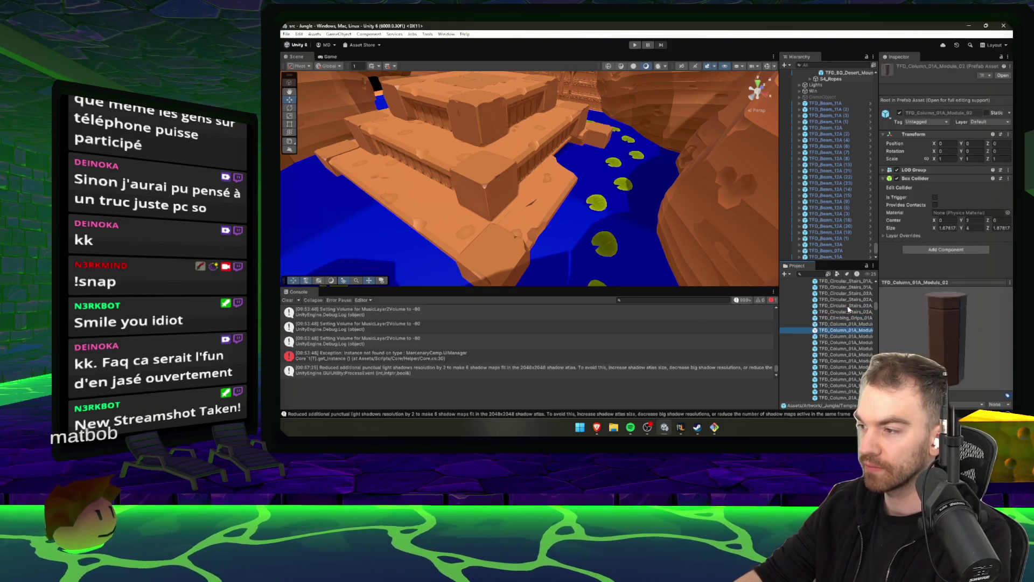
{"action": "key", "text": "Up"}
{"action": "key", "text": "Up"}
{"action": "key", "text": "Up"}
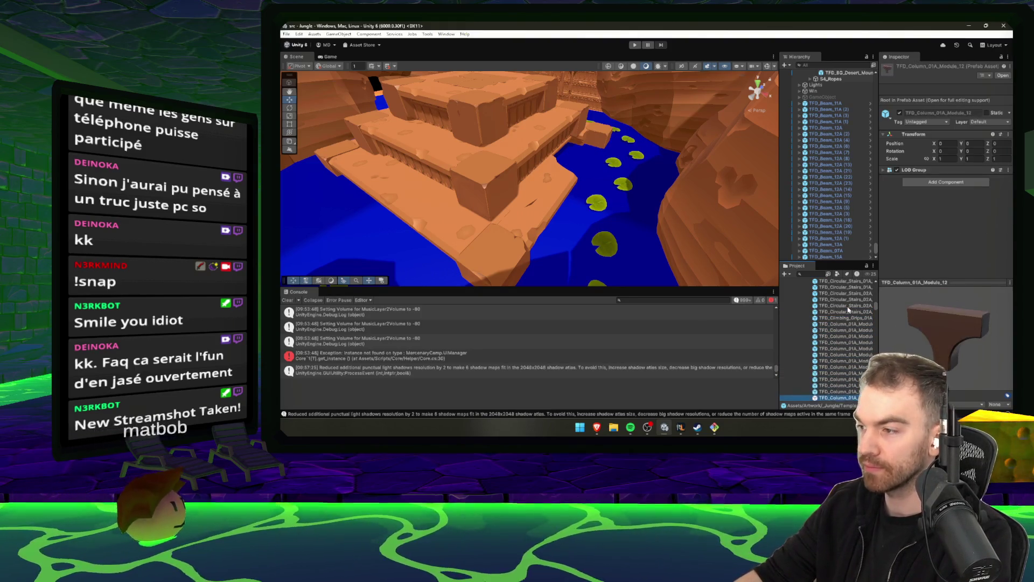
{"action": "key", "text": "Up"}
{"action": "key", "text": "Up"}
{"action": "key", "text": "Up"}
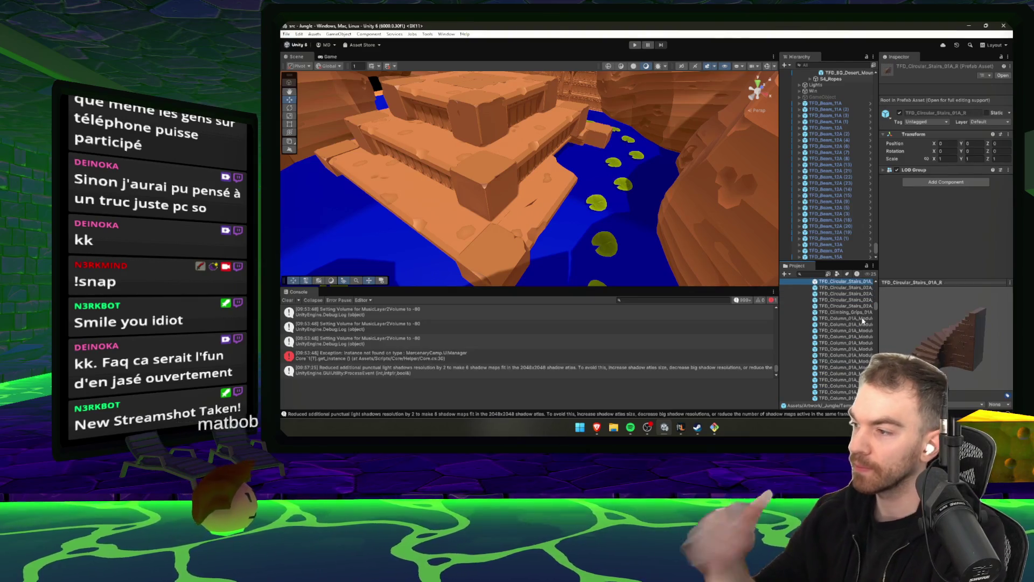
{"action": "key", "text": "Up"}
{"action": "key", "text": "Up"}
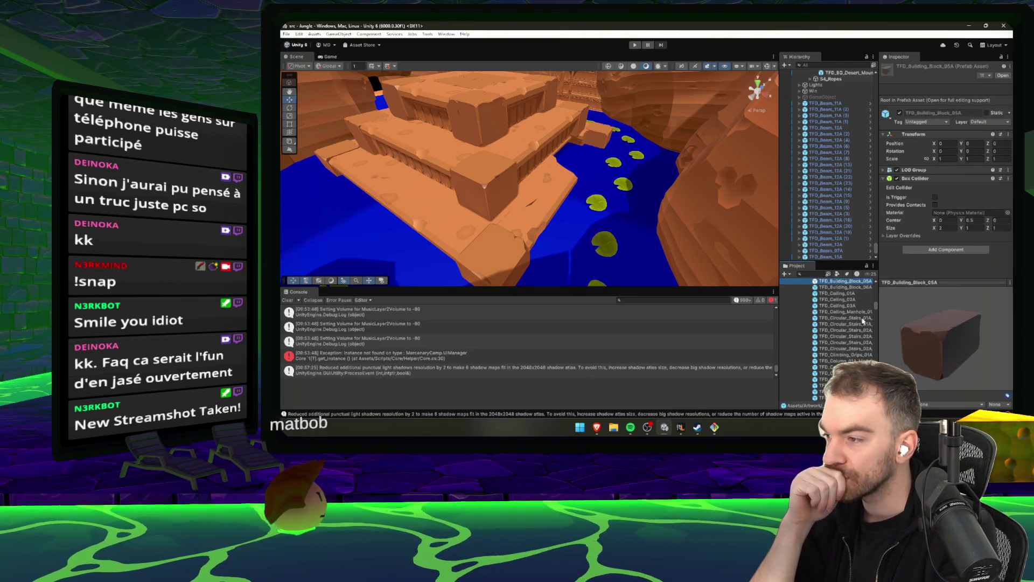
{"action": "key", "text": "Up"}
{"action": "key", "text": "Up"}
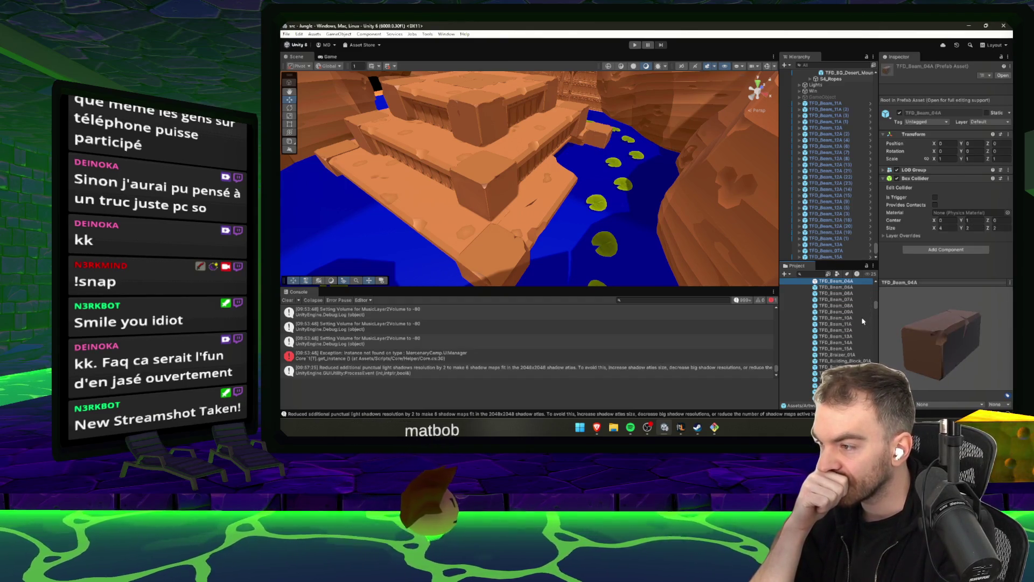
{"action": "key", "text": "Up"}
{"action": "key", "text": "Up"}
{"action": "key", "text": "Up"}
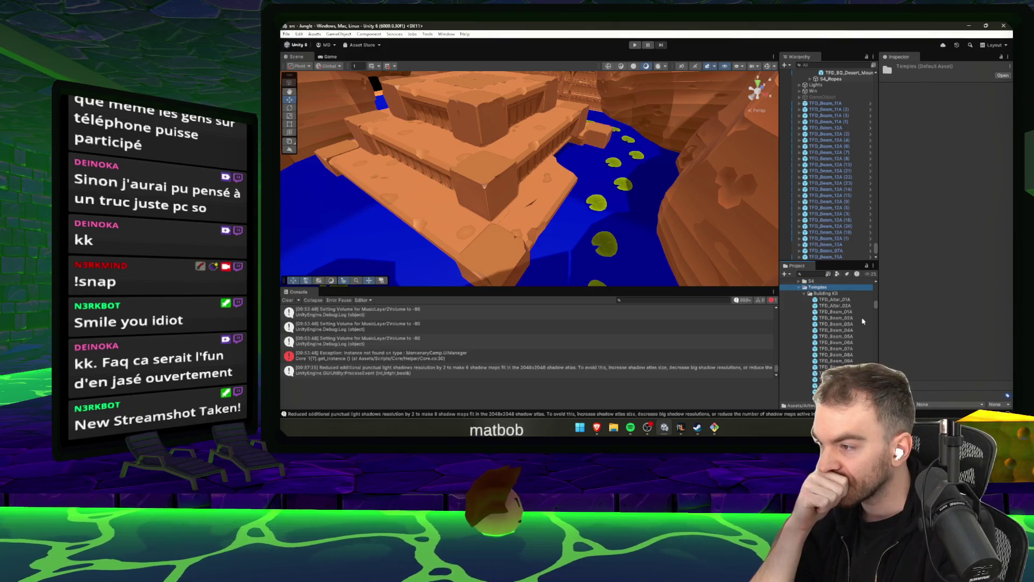
Preview the beam prefabs 09A, 12A, 14A, 07A, 08A, 11A plus TFD_Altar_01A and TFD_Building_Block_02A.
{"action": "key", "text": "Down"}
{"action": "key", "text": "Down"}
{"action": "key", "text": "Down"}
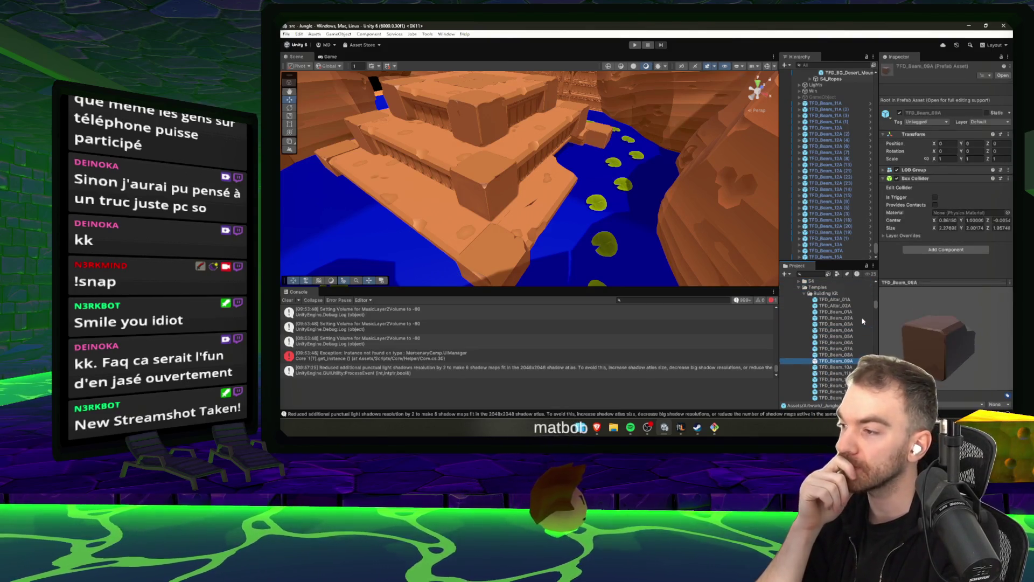
{"action": "key", "text": "Down"}
{"action": "key", "text": "Down"}
{"action": "key", "text": "Down"}
{"action": "key", "text": "Down"}
{"action": "key", "text": "Down"}
{"action": "key", "text": "Down"}
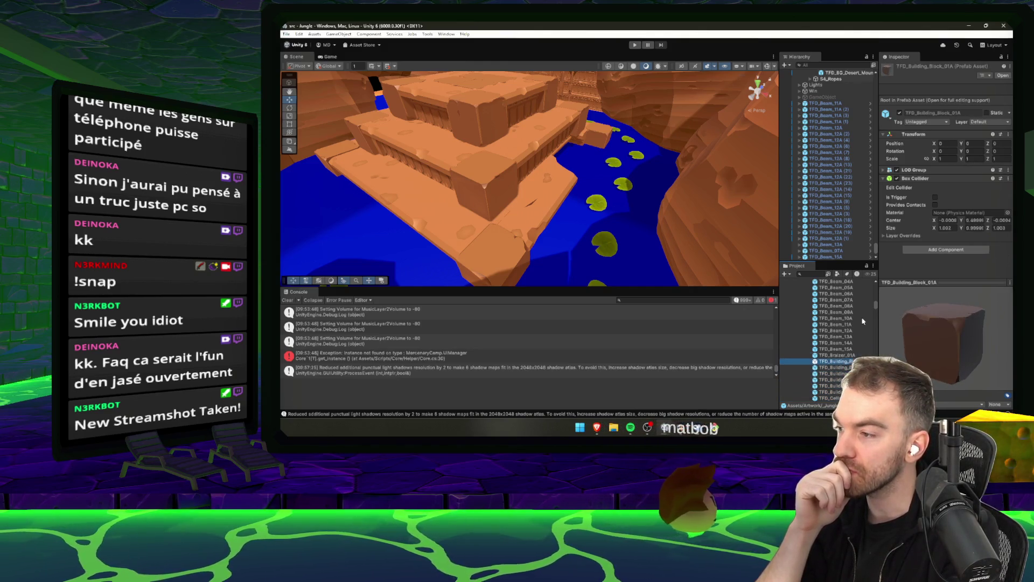
{"action": "key", "text": "Up"}
{"action": "key", "text": "Up"}
{"action": "key", "text": "Up"}
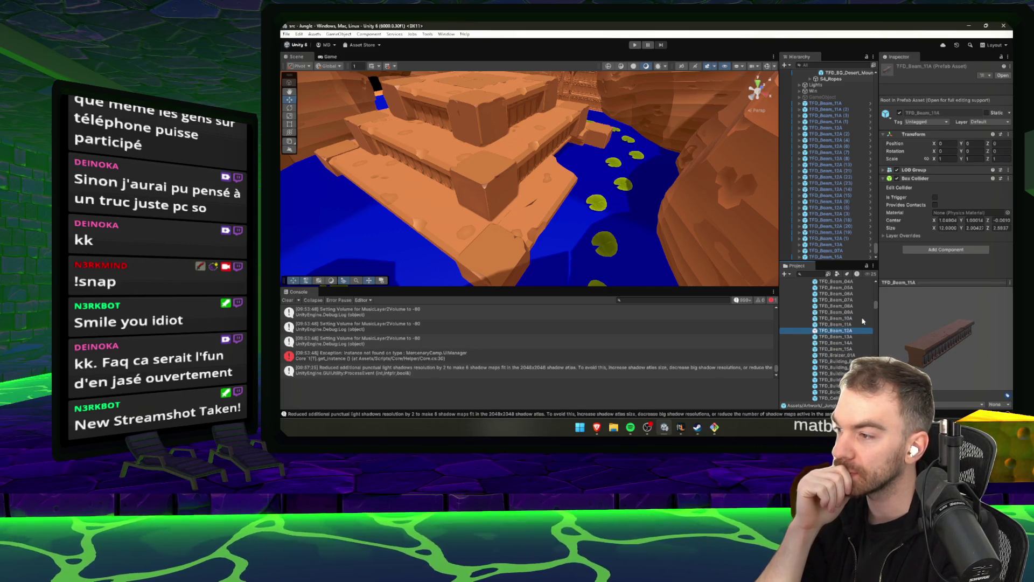
{"action": "key", "text": "Up"}
{"action": "key", "text": "Up"}
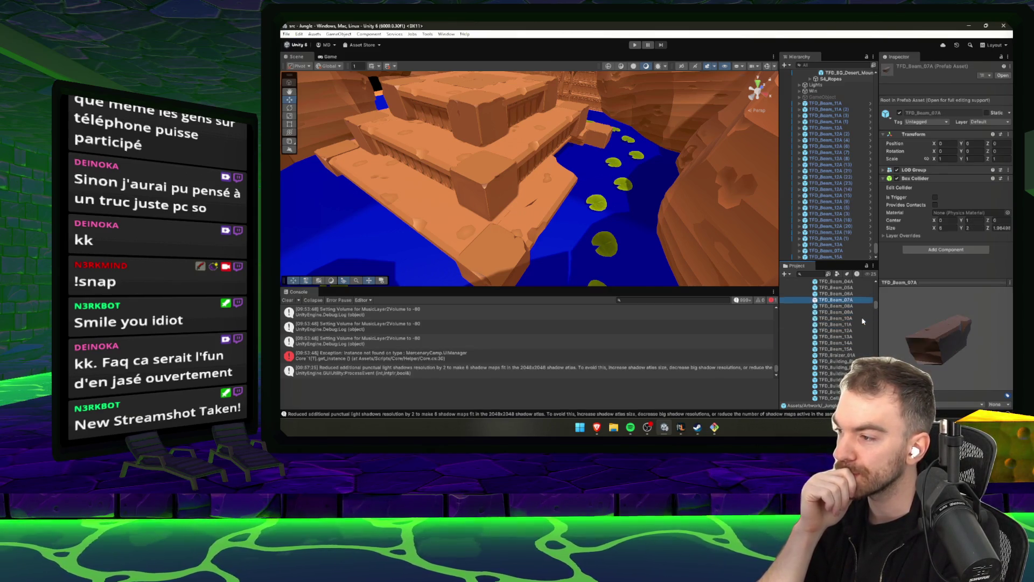
{"action": "key", "text": "Up"}
{"action": "key", "text": "Up"}
{"action": "key", "text": "Up"}
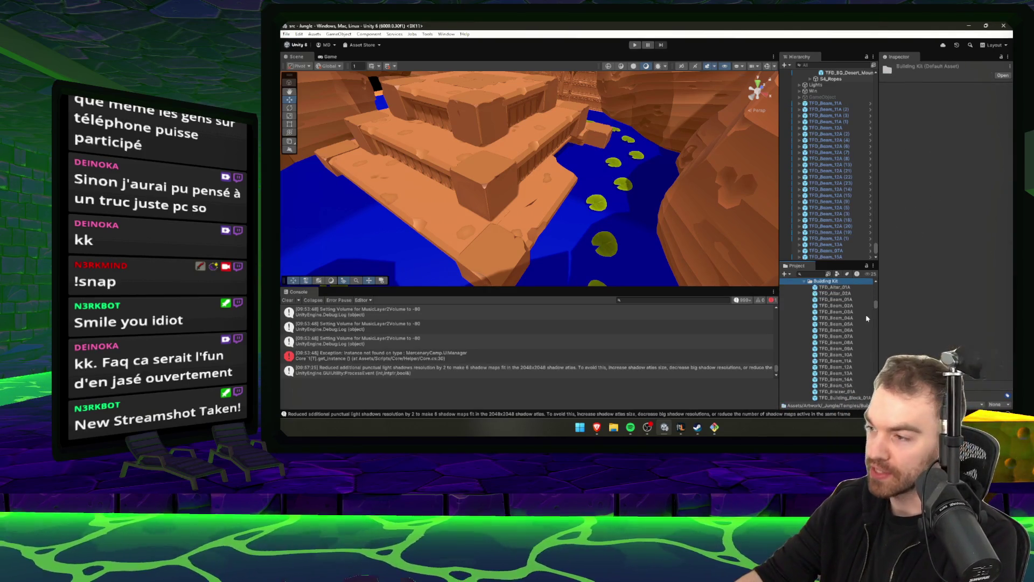
{"action": "key", "text": "Down"}
{"action": "key", "text": "Down"}
{"action": "key", "text": "Down"}
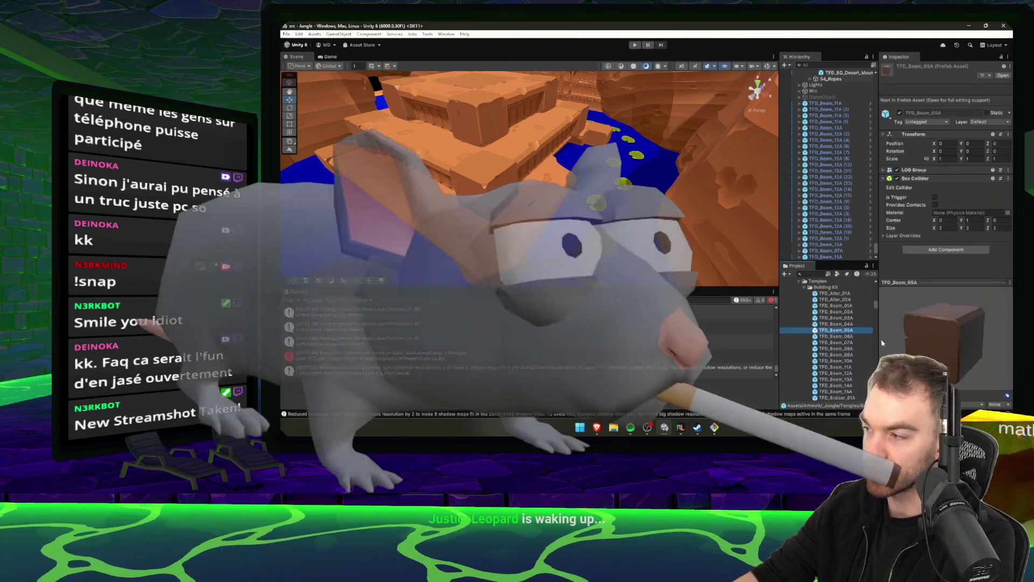
{"action": "key", "text": "Down"}
{"action": "key", "text": "Down"}
{"action": "key", "text": "Down"}
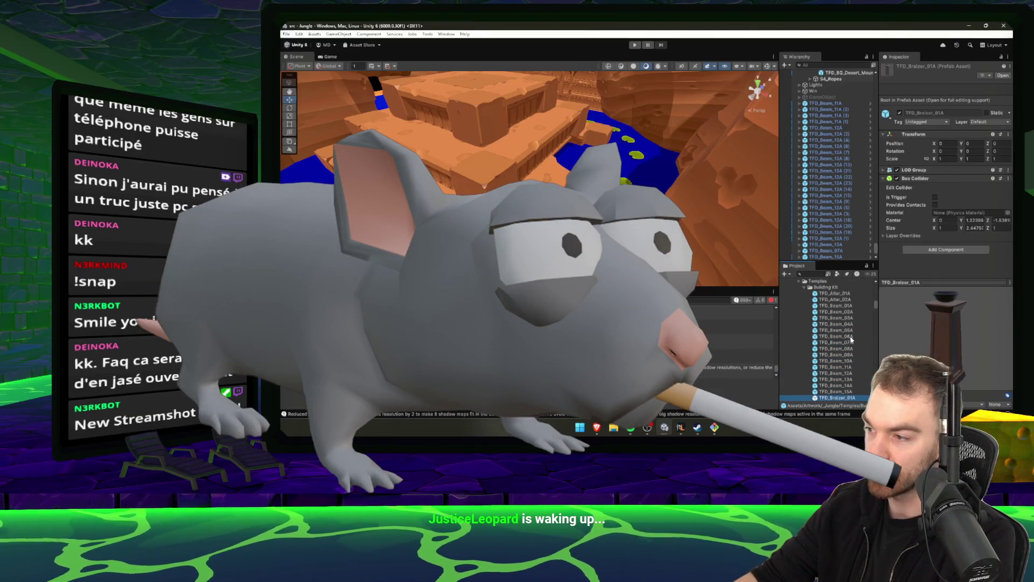
{"action": "key", "text": "Down"}
{"action": "key", "text": "Down"}
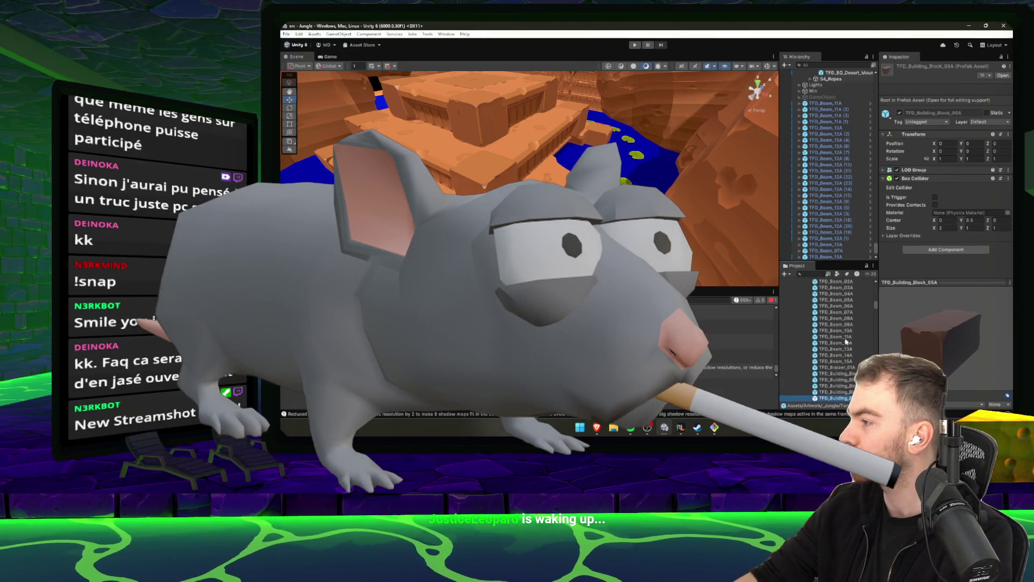
Preview TFD_Circular_Stairs_02A and its left underside piece, then switch to RuneLite.
{"action": "scroll", "coordinate": [830, 342], "scroll_direction": "down", "scroll_amount": 5}
{"action": "key", "text": "Down"}
{"action": "key", "text": "Down"}
{"action": "key", "text": "Down"}
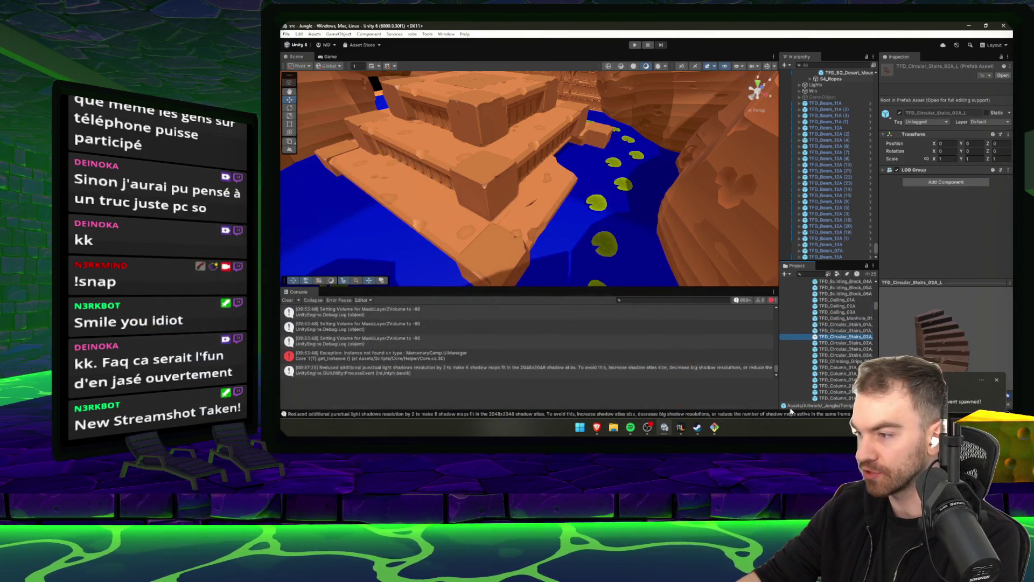
{"action": "key", "text": "Down"}
{"action": "key", "text": "alt+Tab"}
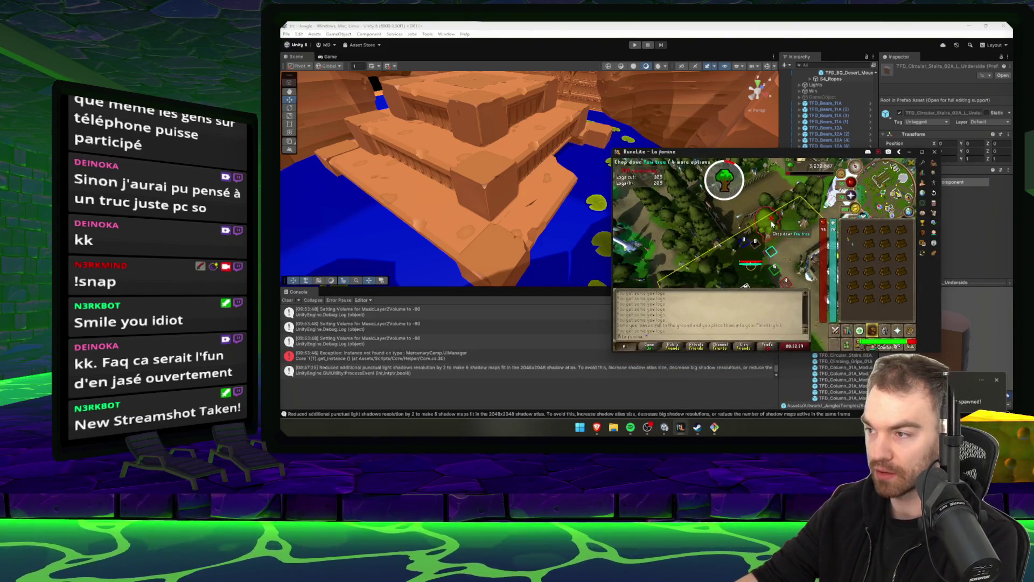
Bank the logs at the bank booth, send the character back toward the yews, then return to Unity.
{"action": "left_click", "coordinate": [808, 205]}
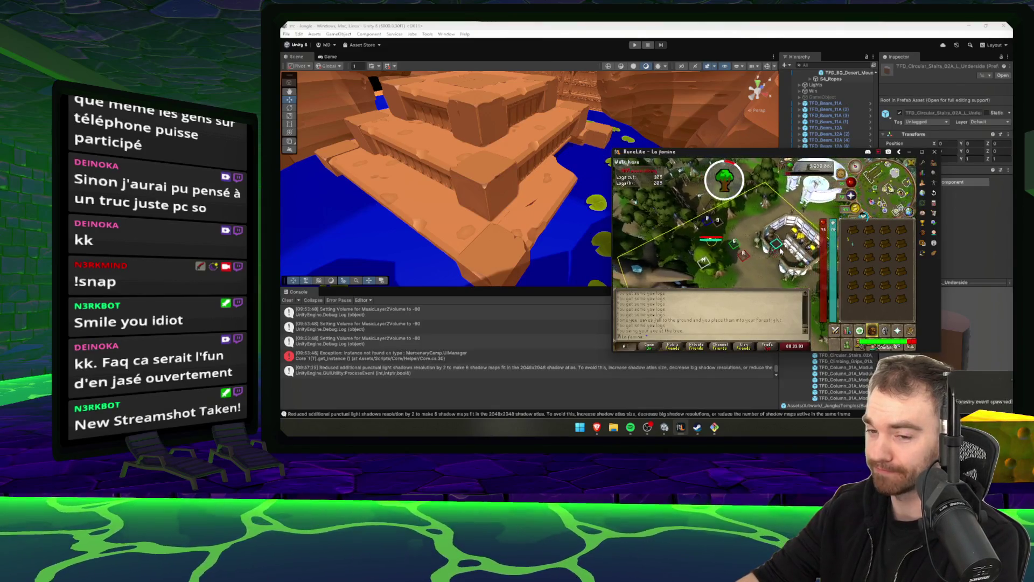
{"action": "left_click", "coordinate": [784, 334]}
{"action": "left_click", "coordinate": [719, 222]}
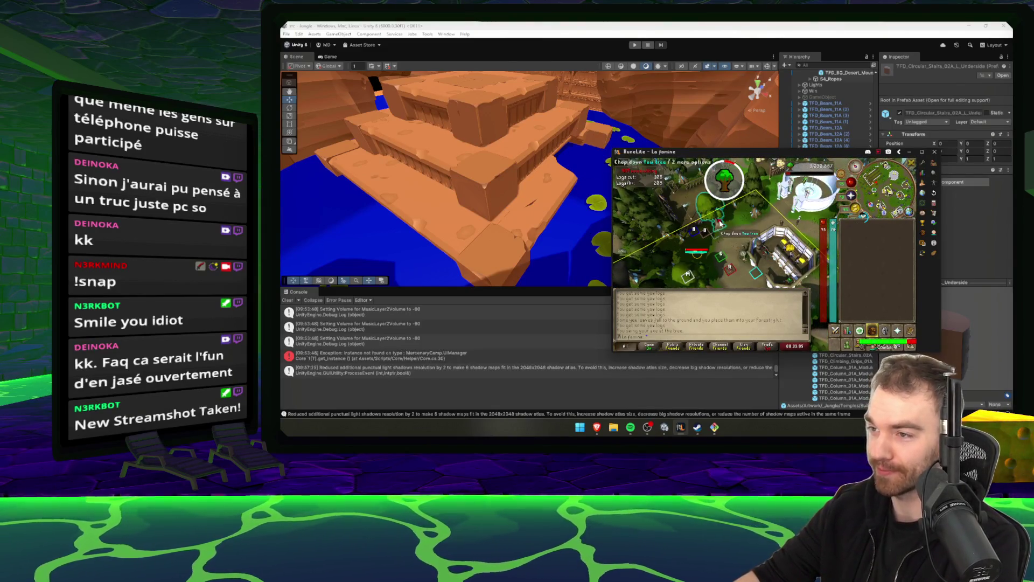
{"action": "left_click", "coordinate": [846, 355]}
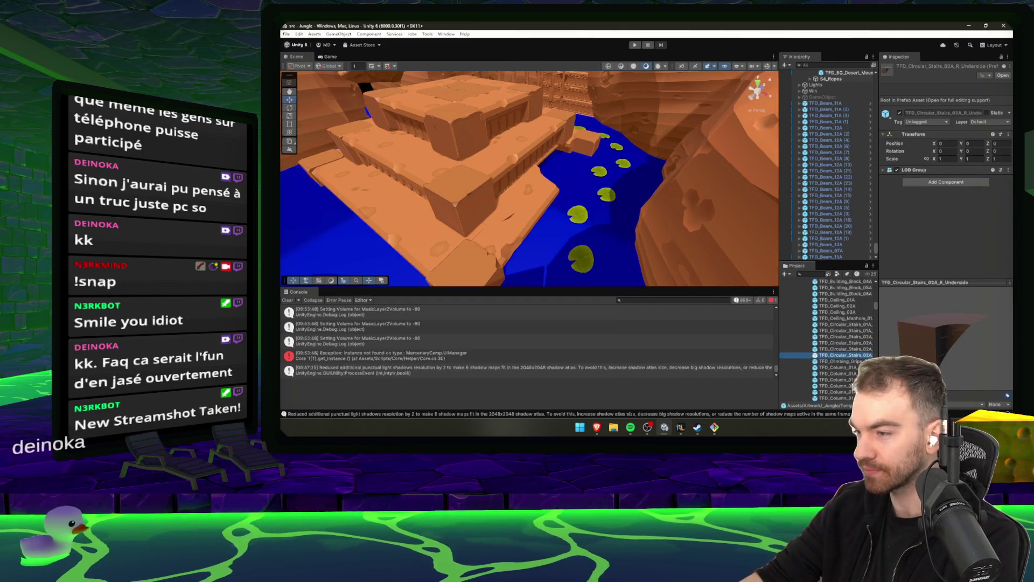
Search the assets for 'sTAIRS' and step through the circular stairs prefabs and LOD meshes.
{"action": "key", "text": "Down"}
{"action": "key", "text": "Down"}
{"action": "key", "text": "Down"}
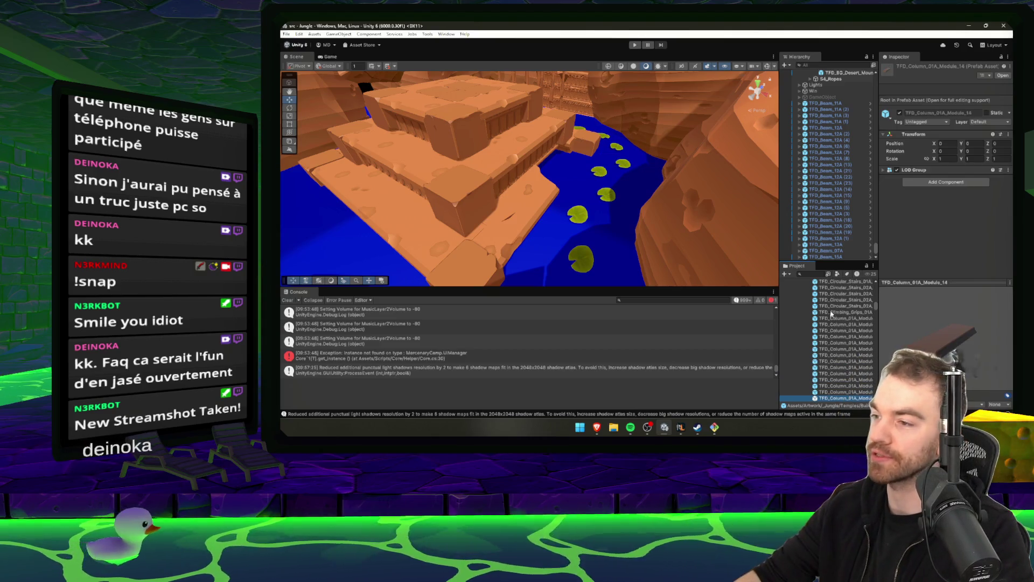
{"action": "key", "text": "ctrl+f"}
{"action": "type", "text": "sTAIRS"}
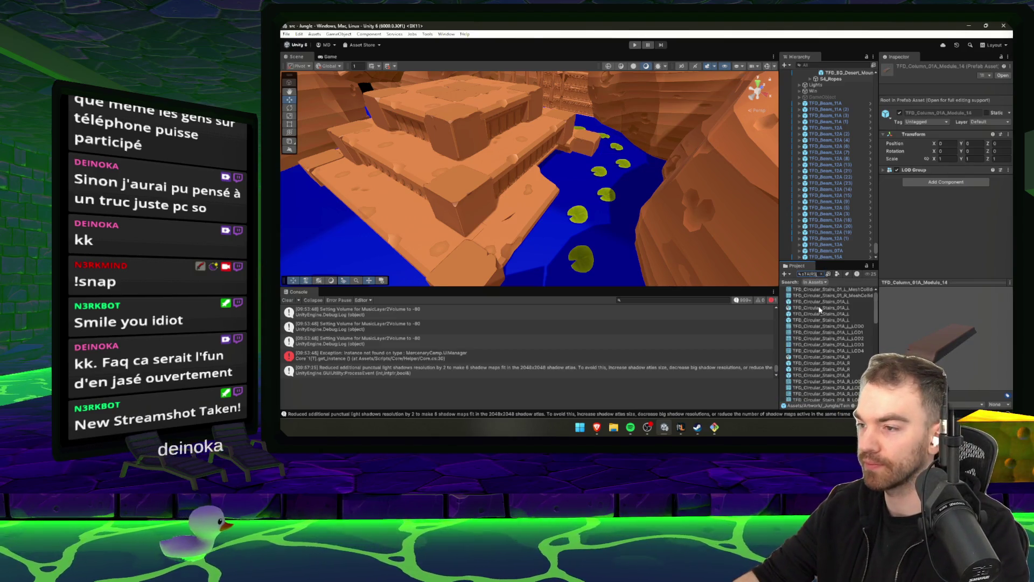
{"action": "key", "text": "Down"}
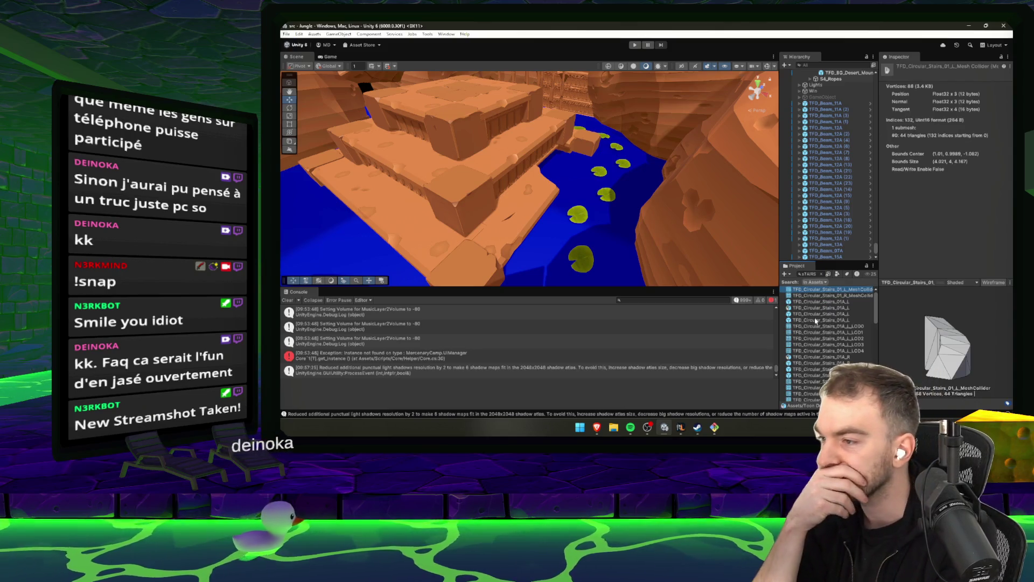
{"action": "key", "text": "Down"}
{"action": "key", "text": "Down"}
{"action": "key", "text": "Down"}
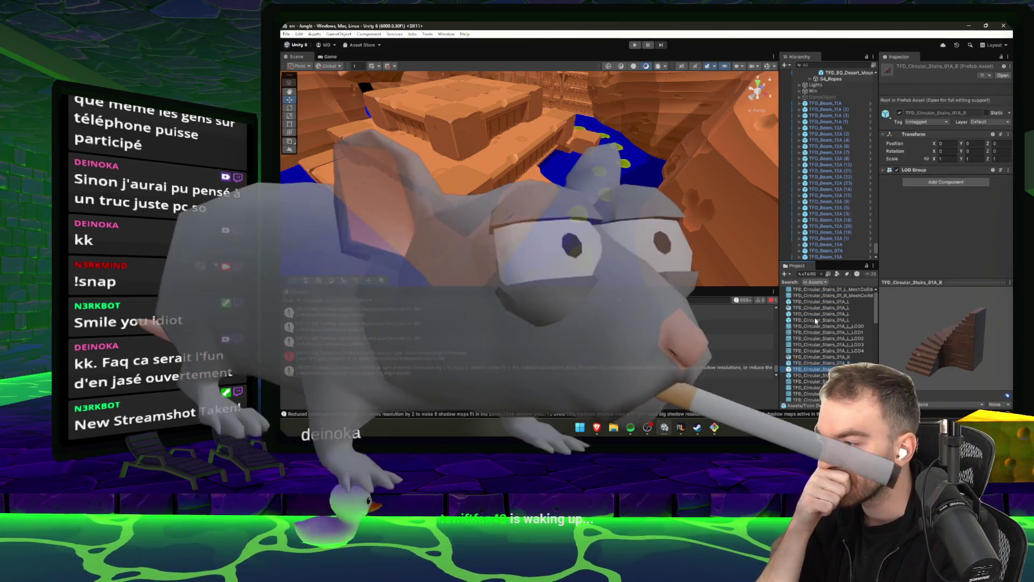
{"action": "key", "text": "Down"}
{"action": "key", "text": "Down"}
{"action": "key", "text": "Down"}
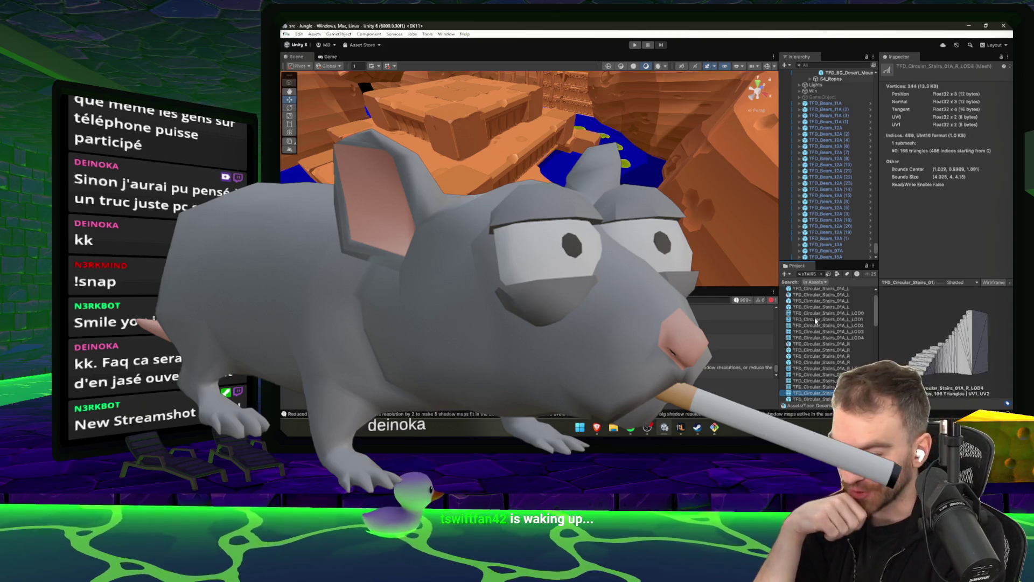
{"action": "key", "text": "Down"}
{"action": "key", "text": "Down"}
{"action": "key", "text": "Down"}
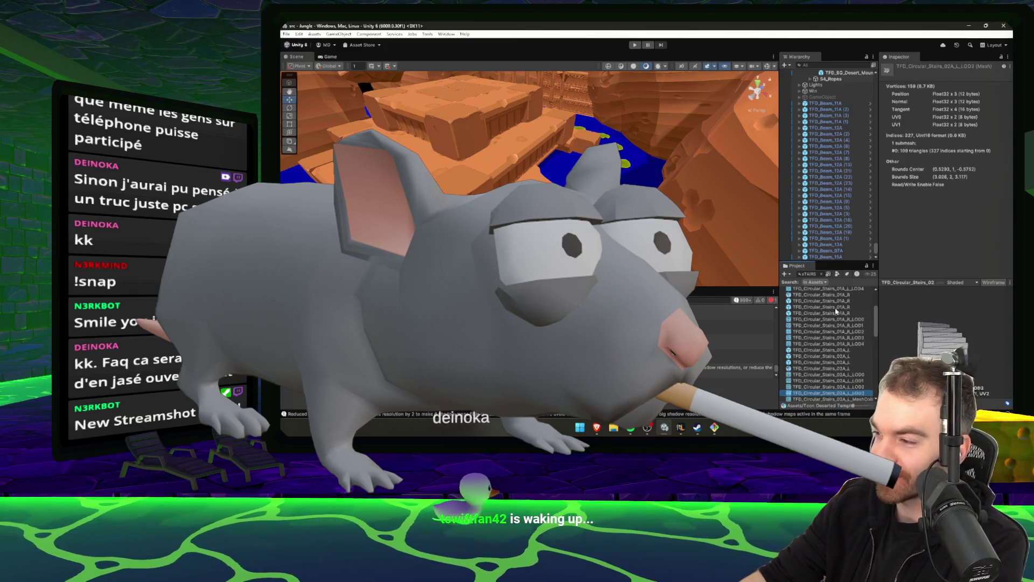
{"action": "key", "text": "Down"}
{"action": "key", "text": "Down"}
{"action": "key", "text": "Down"}
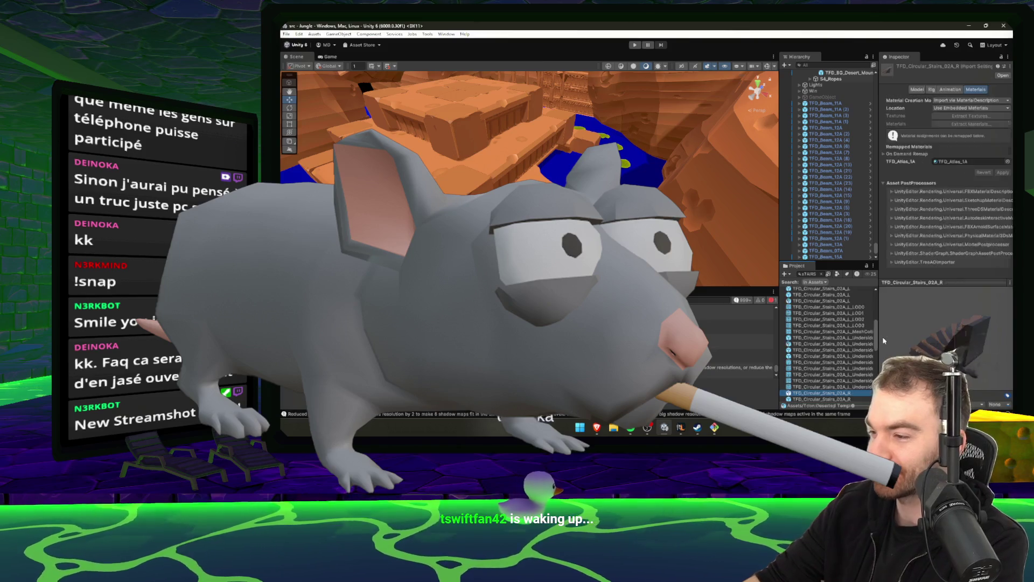
{"action": "key", "text": "Down"}
{"action": "key", "text": "Down"}
{"action": "key", "text": "Down"}
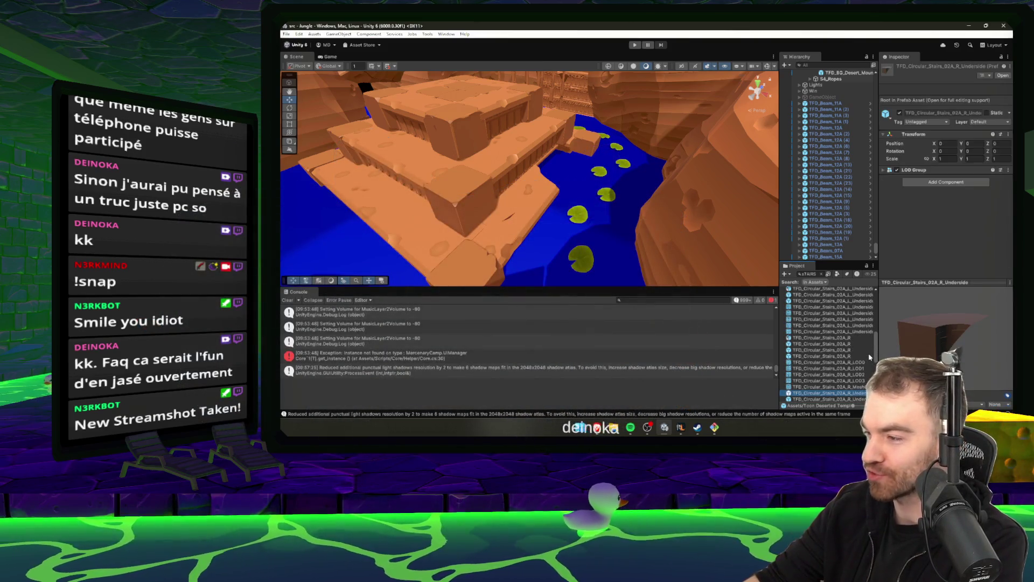
{"action": "key", "text": "Down"}
{"action": "key", "text": "Down"}
{"action": "key", "text": "Down"}
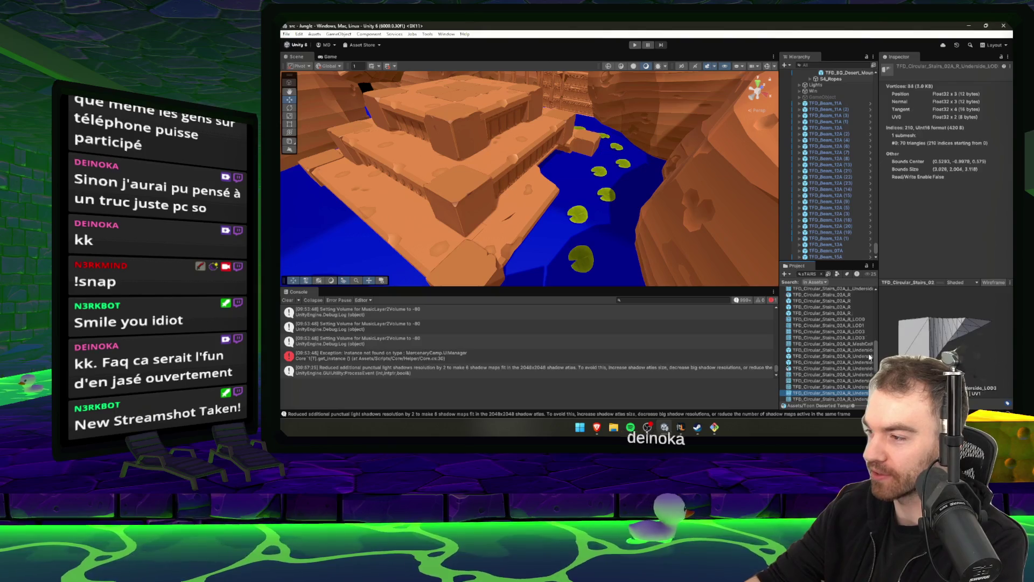
{"action": "key", "text": "Down"}
{"action": "key", "text": "Down"}
{"action": "key", "text": "Down"}
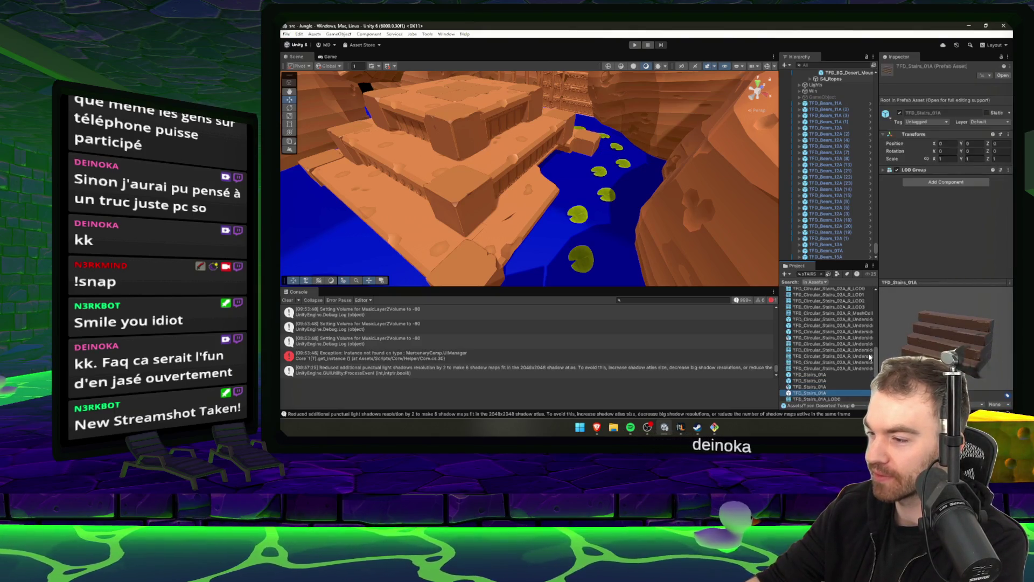
Preview a TFD_Stairs_01A variant, clear the search and select the TFD_Stairs_02A prefab.
{"action": "left_click", "coordinate": [814, 379]}
{"action": "left_click", "coordinate": [821, 273]}
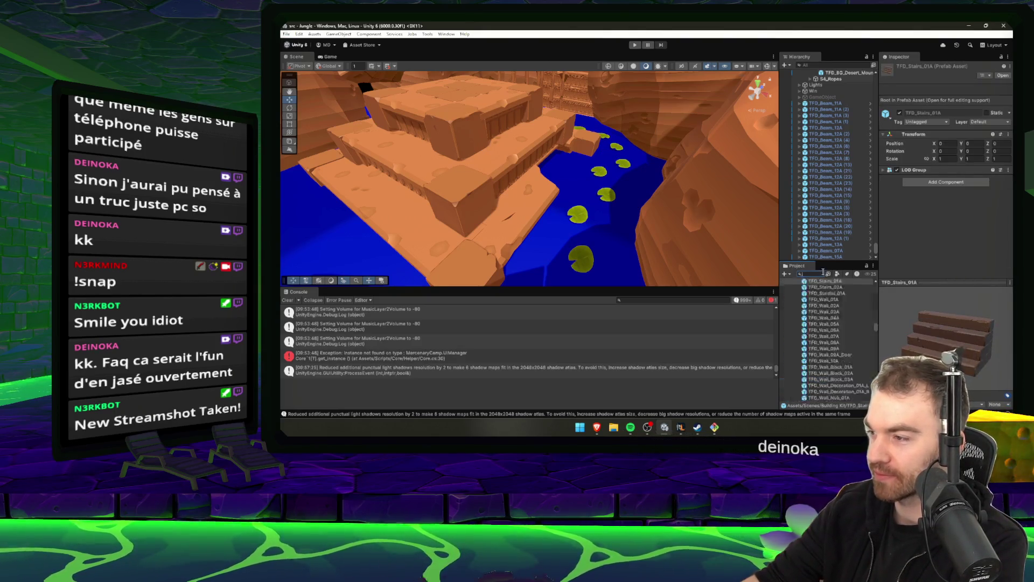
{"action": "left_click", "coordinate": [827, 288]}
{"action": "left_click", "coordinate": [827, 293]}
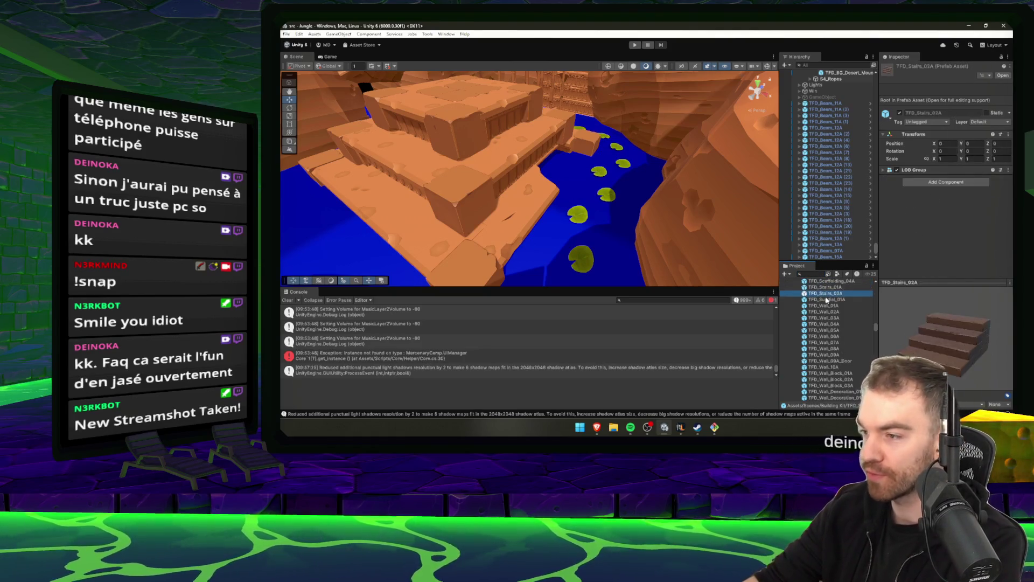
{"action": "scroll", "coordinate": [835, 315], "scroll_direction": "up", "scroll_amount": 3}
{"action": "left_click", "coordinate": [839, 339]}
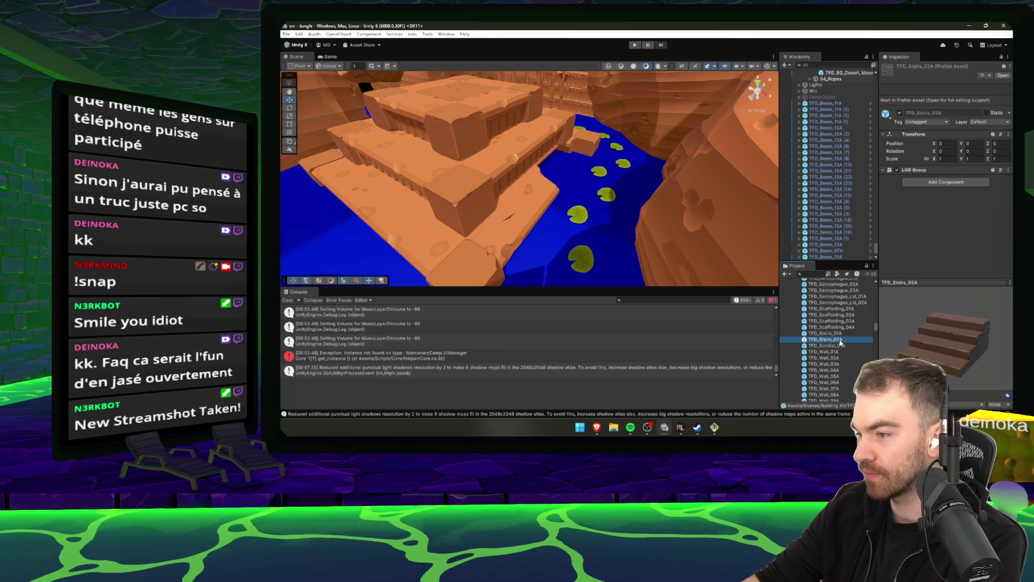
Place a TFD_Stairs_02A staircase in the scene and rotate it 90° around Y.
{"action": "mouse_move", "coordinate": [839, 343]}
{"action": "left_mouse_down"}
{"action": "mouse_move", "coordinate": [511, 193]}
{"action": "mouse_move", "coordinate": [526, 175]}
{"action": "left_mouse_up"}
{"action": "key", "text": "f"}
{"action": "key", "text": "e"}
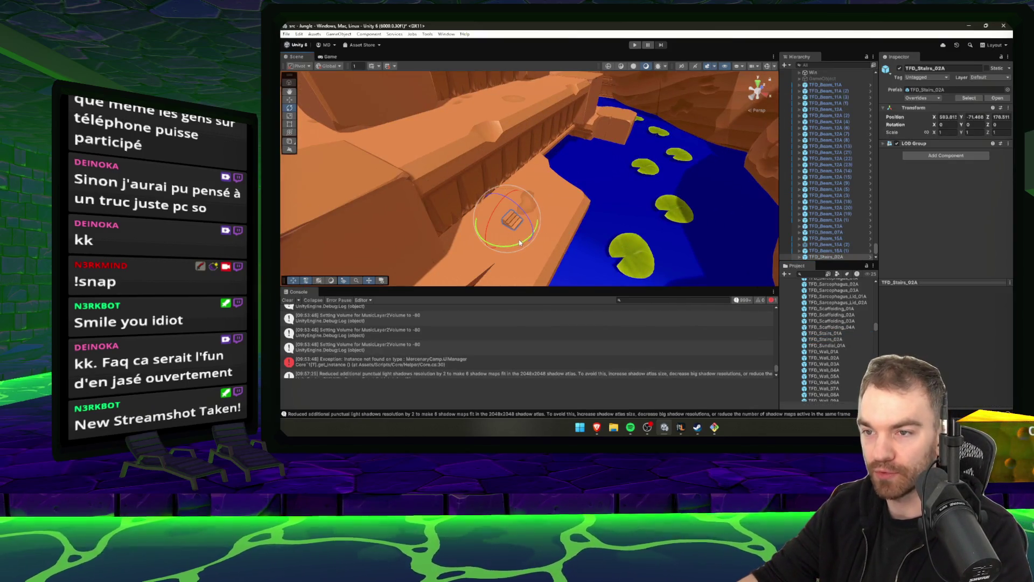
{"action": "left_click_drag", "start_coordinate": [520, 243], "coordinate": [401, 254]}
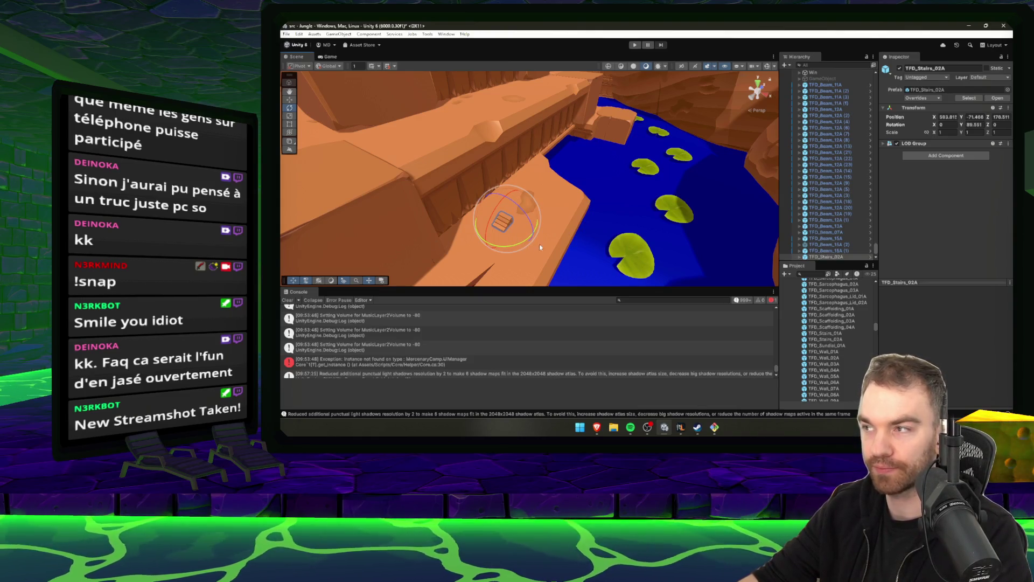
{"action": "key", "text": "Return"}
{"action": "mouse_move", "coordinate": [501, 215]}
{"action": "left_mouse_down", "text": "alt"}
{"action": "mouse_move", "coordinate": [474, 230]}
{"action": "mouse_move", "coordinate": [510, 189]}
{"action": "mouse_move", "coordinate": [482, 191]}
{"action": "mouse_move", "coordinate": [586, 172]}
{"action": "left_mouse_up", "text": "alt"}
Scale the stairs to 2 and slide them into place against the temple wall.
{"action": "key", "text": "w"}
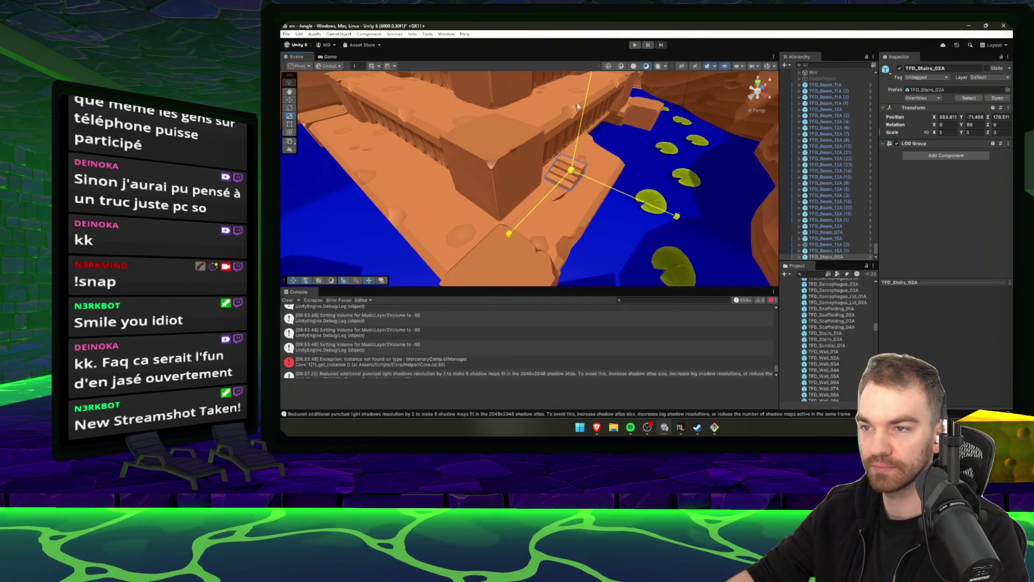
{"action": "mouse_move", "coordinate": [578, 106]}
{"action": "left_mouse_down", "text": "alt"}
{"action": "mouse_move", "coordinate": [514, 184]}
{"action": "mouse_move", "coordinate": [652, 145]}
{"action": "mouse_move", "coordinate": [566, 151]}
{"action": "mouse_move", "coordinate": [625, 174]}
{"action": "left_mouse_up", "text": "alt"}
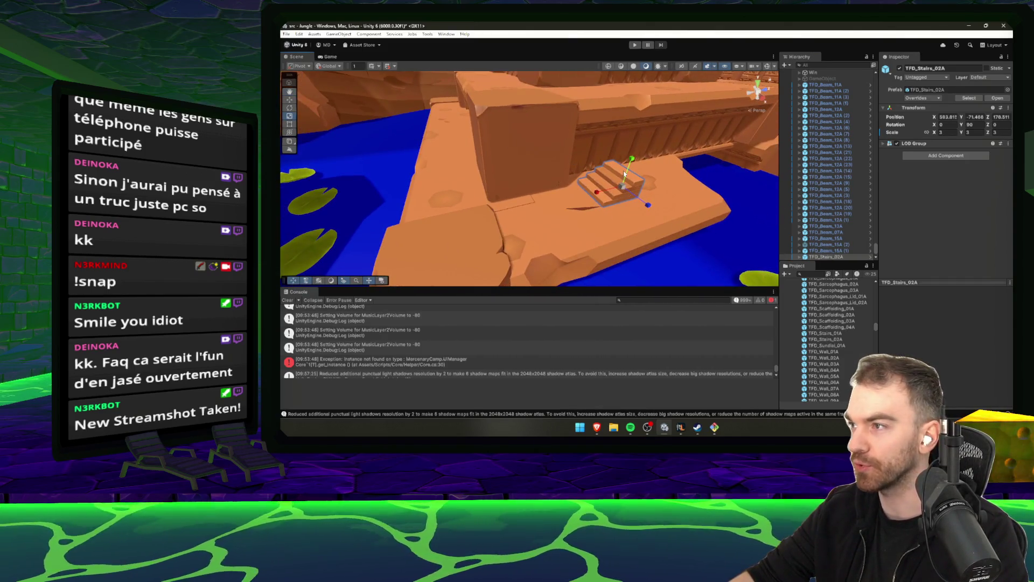
{"action": "scroll", "coordinate": [625, 174], "scroll_direction": "up", "scroll_amount": 3}
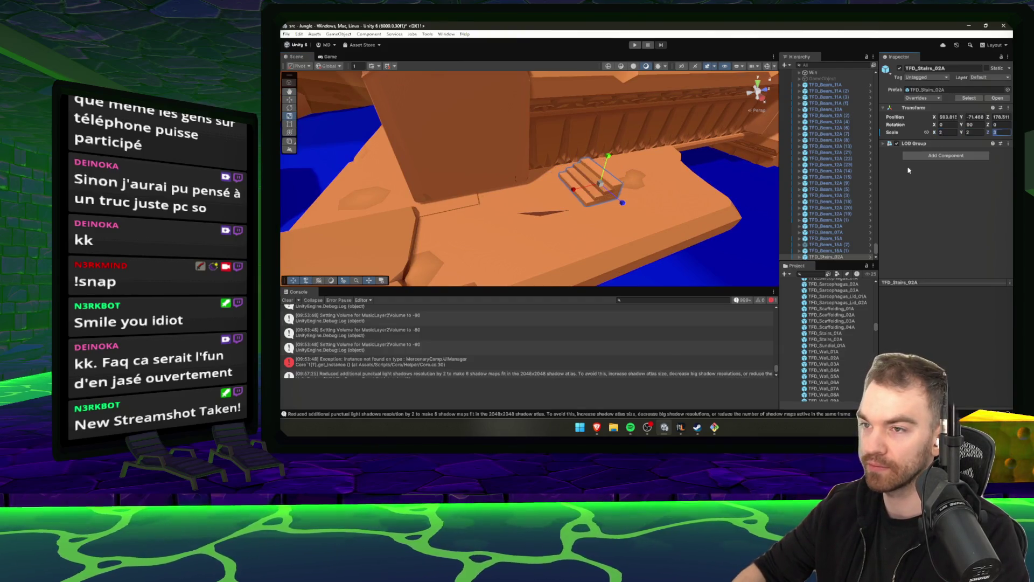
{"action": "left_click_drag", "start_coordinate": [656, 192], "coordinate": [594, 192], "text": "alt"}
{"action": "key", "text": "w"}
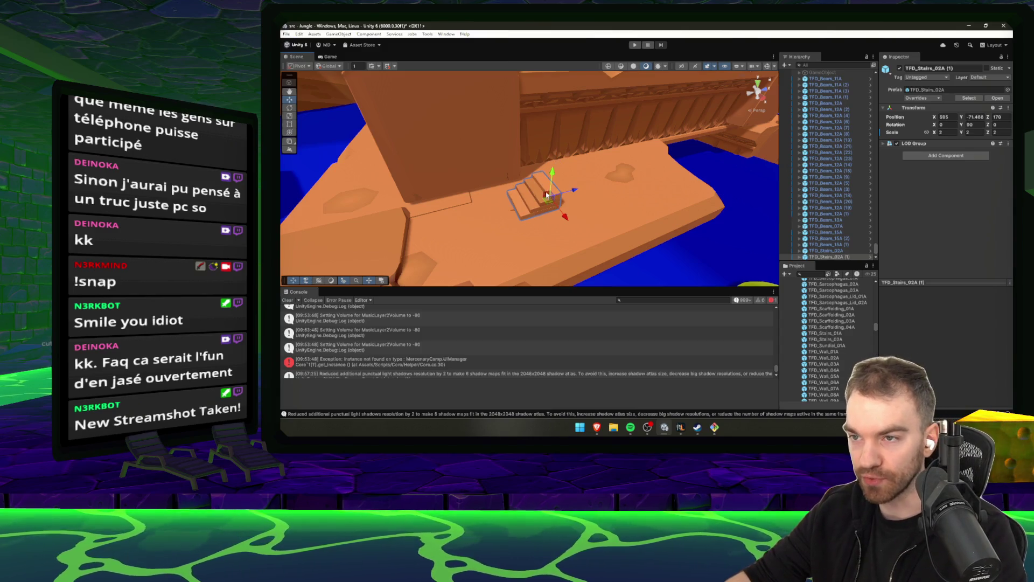
{"action": "key", "text": "f"}
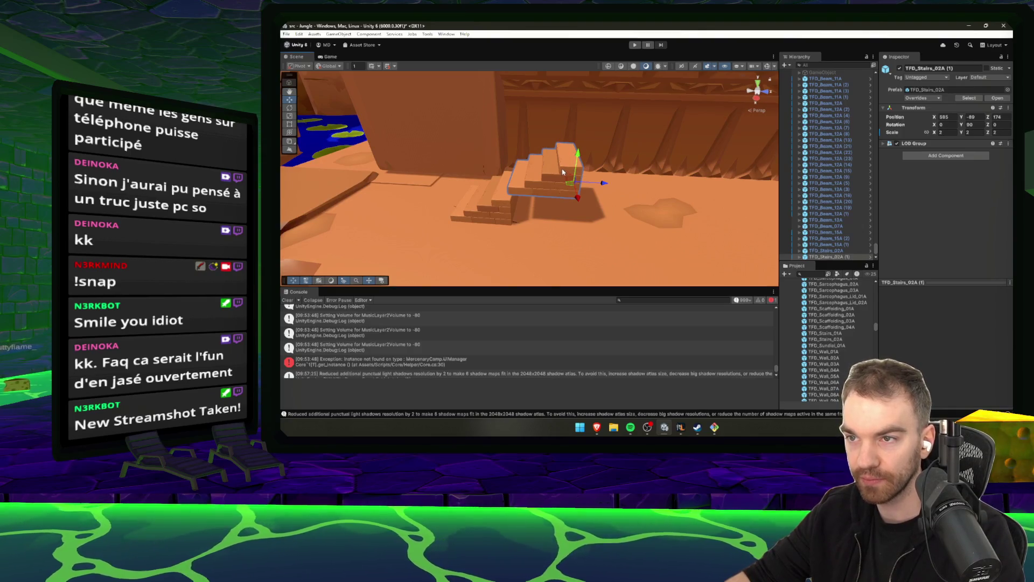
{"action": "mouse_move", "coordinate": [509, 195]}
{"action": "left_mouse_down"}
{"action": "mouse_move", "coordinate": [675, 179]}
{"action": "mouse_move", "coordinate": [665, 161]}
{"action": "mouse_move", "coordinate": [624, 184]}
{"action": "left_mouse_up"}
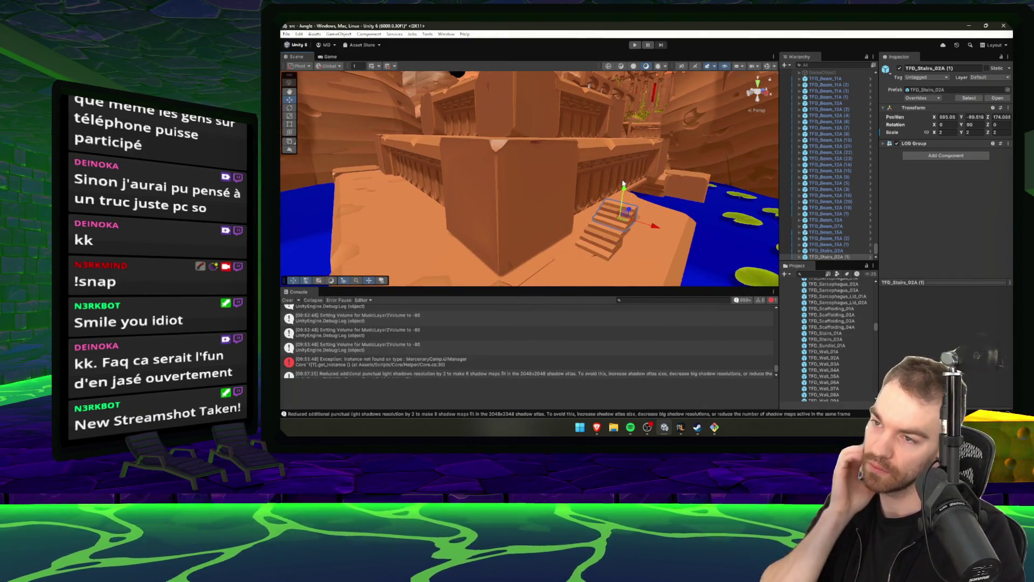
Align the stacked stair flights vertically, then select all three and delete them.
{"action": "left_click", "coordinate": [612, 238], "text": "shift"}
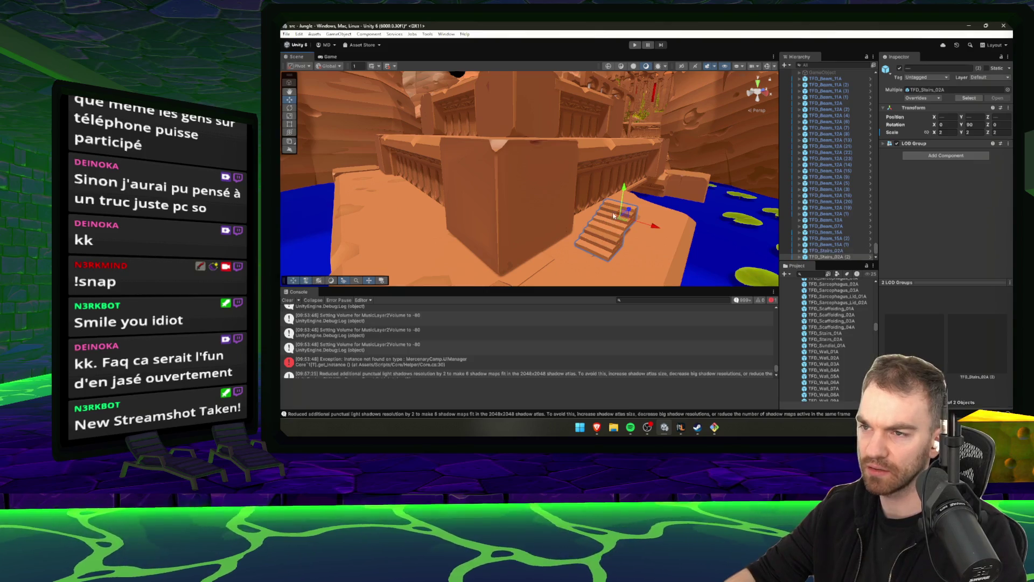
{"action": "mouse_move", "coordinate": [627, 183]}
{"action": "left_mouse_down"}
{"action": "mouse_move", "coordinate": [631, 163]}
{"action": "mouse_move", "coordinate": [625, 195]}
{"action": "mouse_move", "coordinate": [609, 205]}
{"action": "mouse_move", "coordinate": [612, 194]}
{"action": "left_mouse_up"}
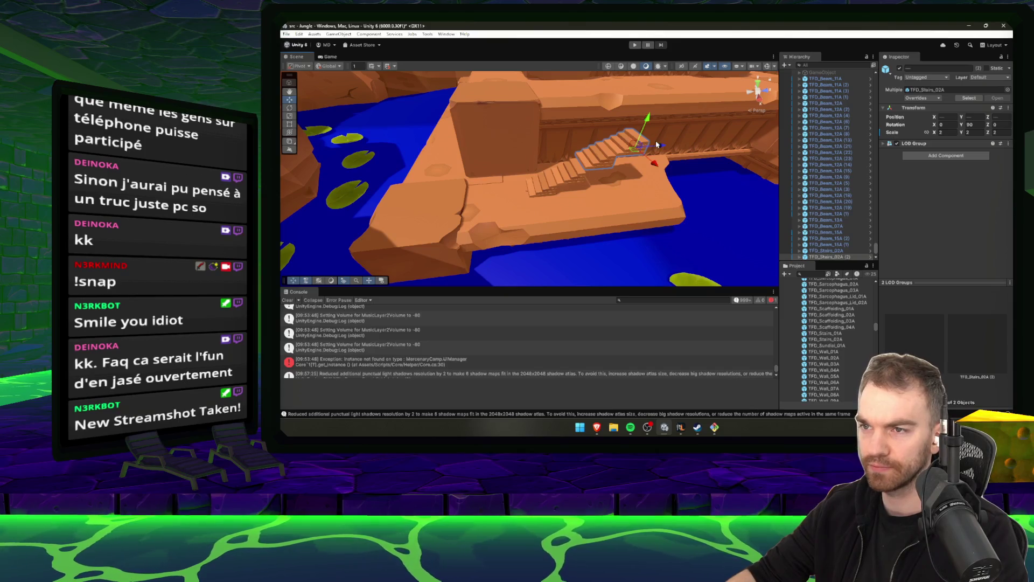
{"action": "key", "text": "f"}
{"action": "mouse_move", "coordinate": [657, 83]}
{"action": "left_mouse_down"}
{"action": "mouse_move", "coordinate": [653, 95]}
{"action": "mouse_move", "coordinate": [683, 132]}
{"action": "mouse_move", "coordinate": [557, 205]}
{"action": "mouse_move", "coordinate": [610, 185]}
{"action": "mouse_move", "coordinate": [765, 208]}
{"action": "mouse_move", "coordinate": [560, 198]}
{"action": "left_mouse_up"}
{"action": "left_click", "coordinate": [551, 197], "text": "ctrl"}
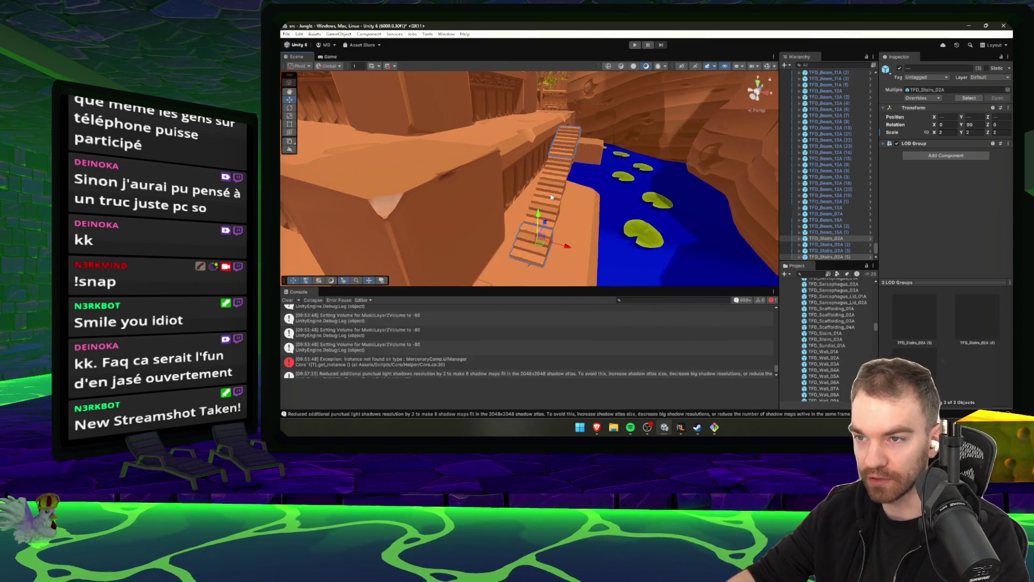
{"action": "key", "text": "Delete"}
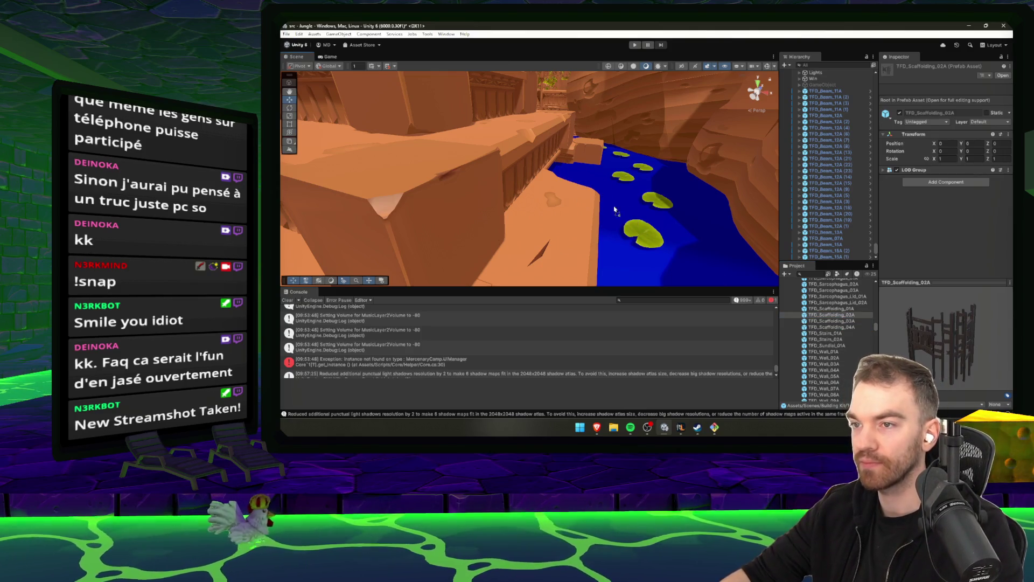
Drop TFD_Scaffolding_02A into the water channel, scale it to about 2.27 and rotate it to about 93°.
{"action": "mouse_move", "coordinate": [615, 210]}
{"action": "left_mouse_down"}
{"action": "mouse_move", "coordinate": [624, 185]}
{"action": "mouse_move", "coordinate": [684, 219]}
{"action": "left_mouse_up"}
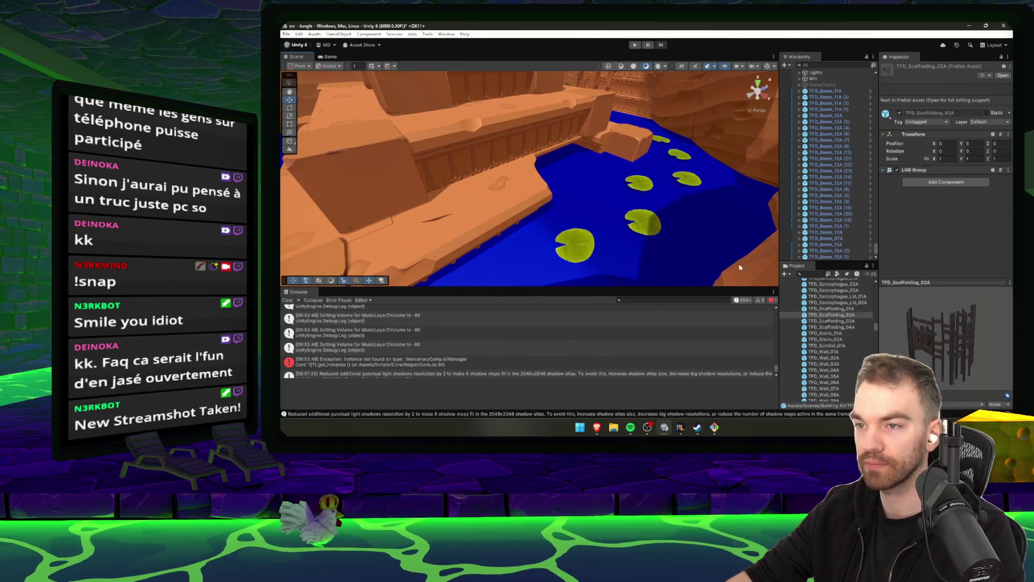
{"action": "left_click_drag", "start_coordinate": [537, 191], "coordinate": [530, 193]}
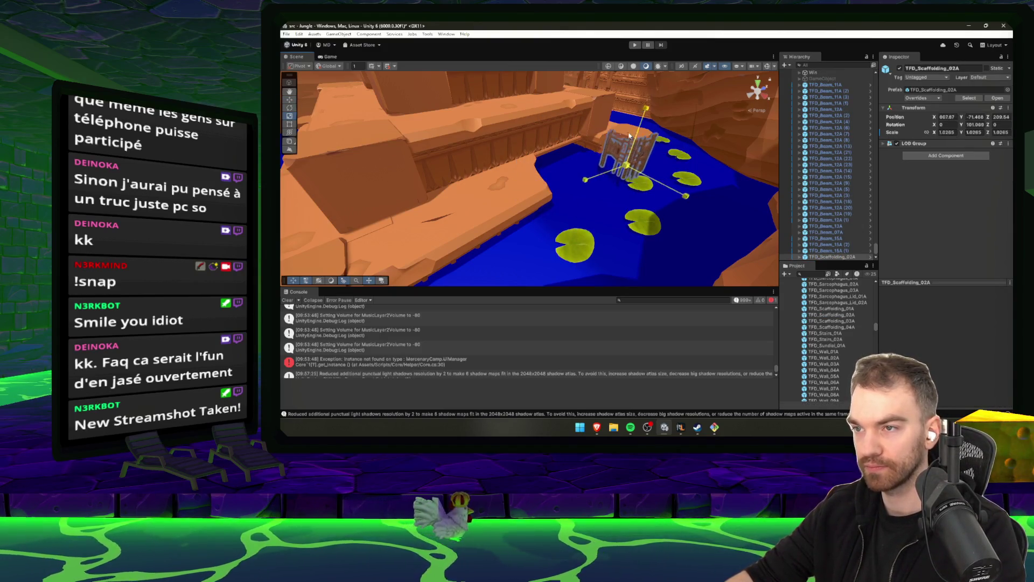
{"action": "key", "text": "w"}
{"action": "mouse_move", "coordinate": [630, 141]}
{"action": "left_mouse_down"}
{"action": "mouse_move", "coordinate": [625, 167]}
{"action": "mouse_move", "coordinate": [582, 206]}
{"action": "mouse_move", "coordinate": [593, 195]}
{"action": "mouse_move", "coordinate": [534, 205]}
{"action": "mouse_move", "coordinate": [544, 225]}
{"action": "mouse_move", "coordinate": [537, 216]}
{"action": "mouse_move", "coordinate": [623, 218]}
{"action": "mouse_move", "coordinate": [588, 234]}
{"action": "mouse_move", "coordinate": [543, 230]}
{"action": "mouse_move", "coordinate": [556, 259]}
{"action": "mouse_move", "coordinate": [546, 230]}
{"action": "mouse_move", "coordinate": [620, 195]}
{"action": "left_mouse_up"}
{"action": "key", "text": "e"}
{"action": "key", "text": "w"}
{"action": "scroll", "coordinate": [621, 195], "scroll_direction": "down", "scroll_amount": 3}
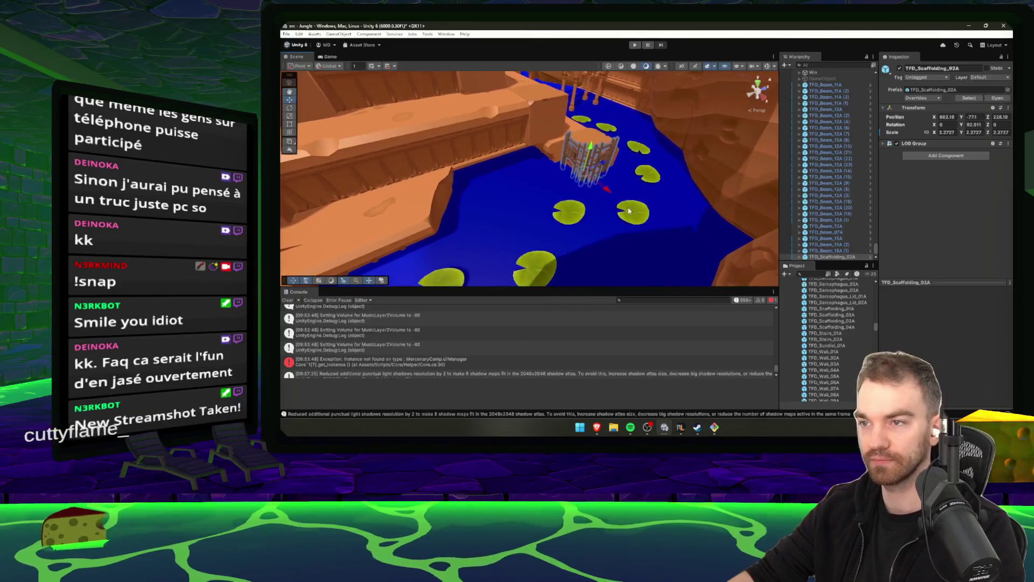
{"action": "left_click", "coordinate": [840, 346]}
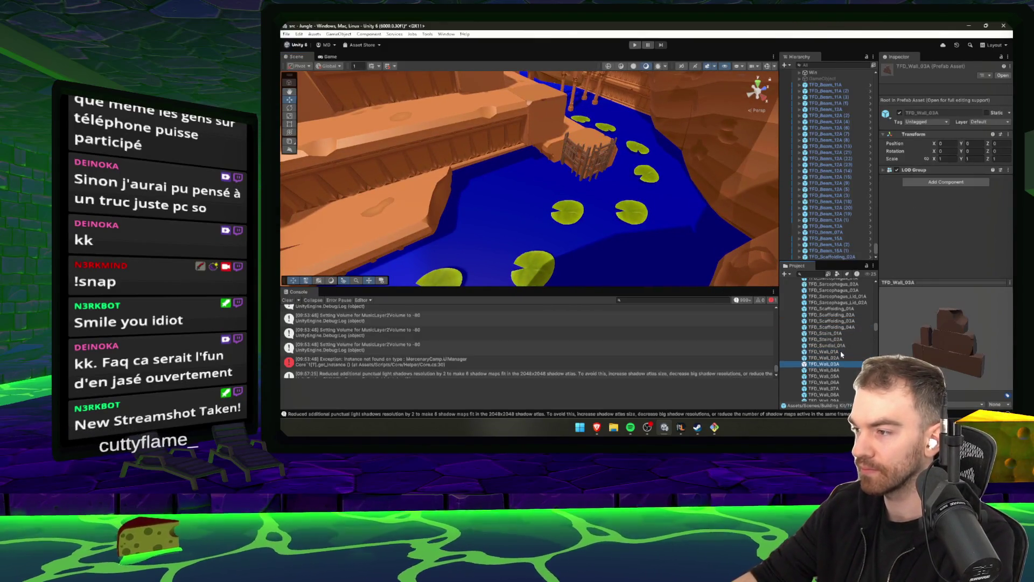
Preview TFD_Wall_07A, then briefly check the character and equipment in the RuneLite game window.
{"action": "left_click", "coordinate": [824, 389]}
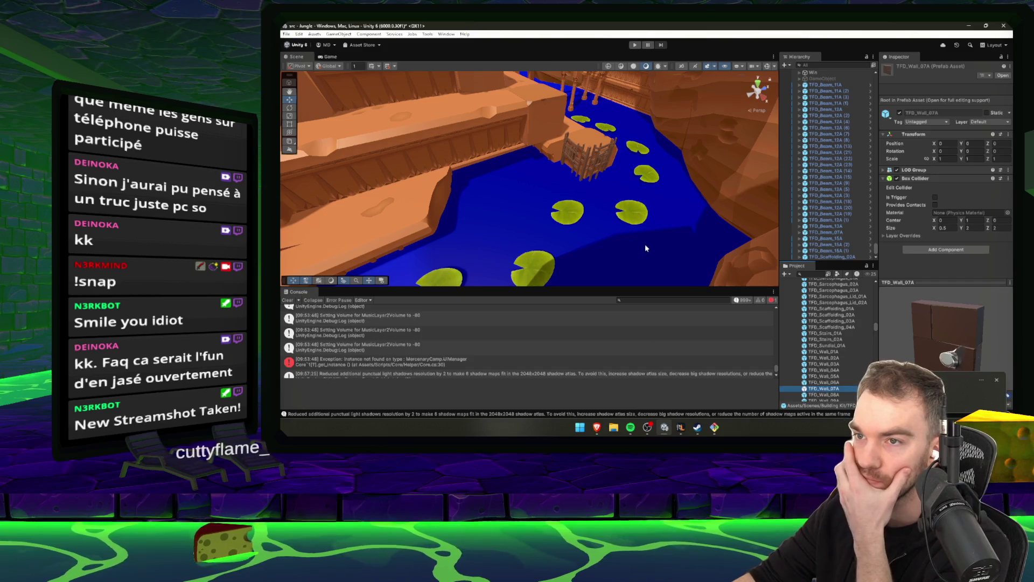
{"action": "left_click", "coordinate": [681, 427]}
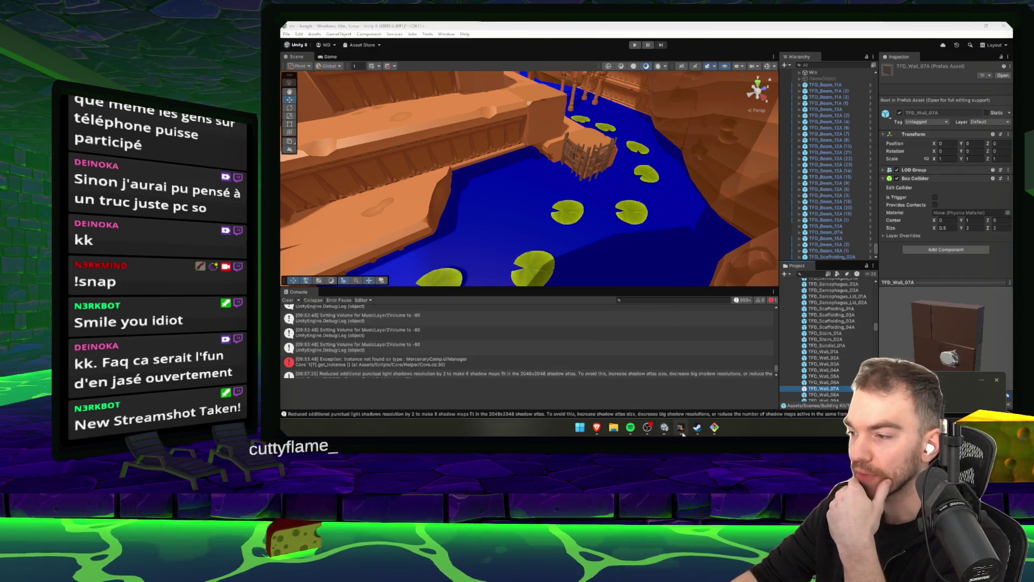
{"action": "left_click", "coordinate": [791, 218]}
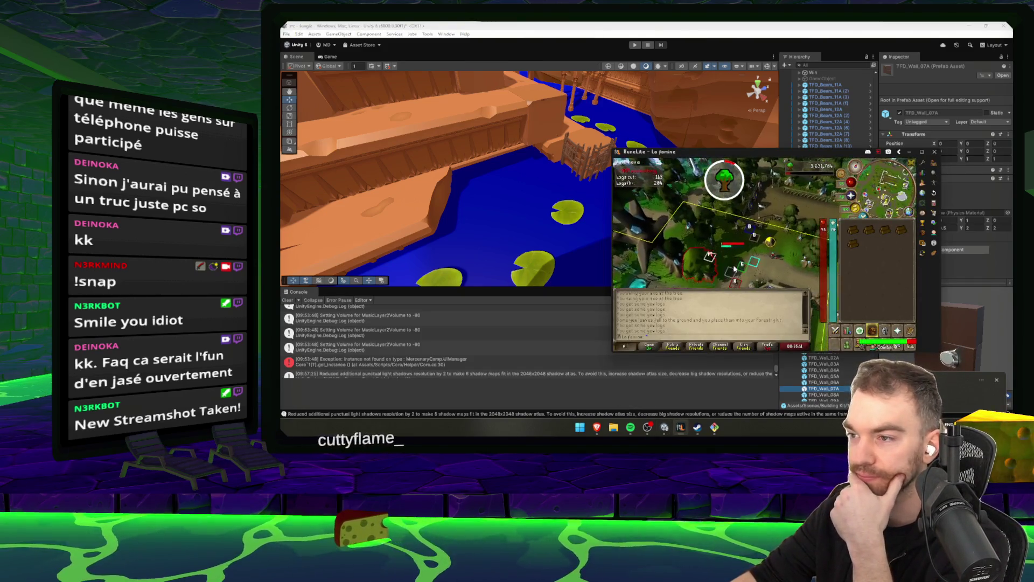
{"action": "left_click", "coordinate": [865, 217]}
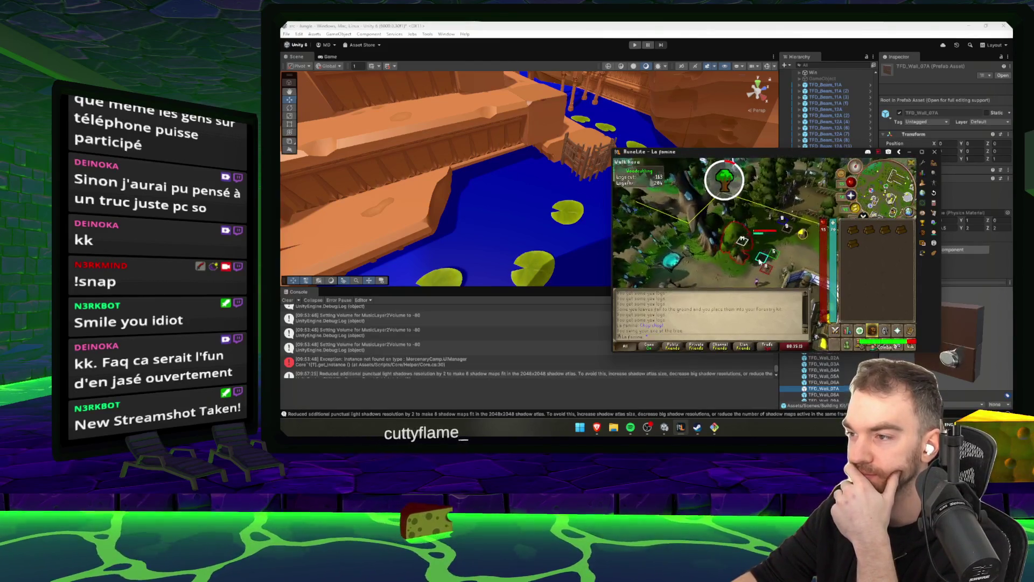
{"action": "left_click", "coordinate": [883, 331]}
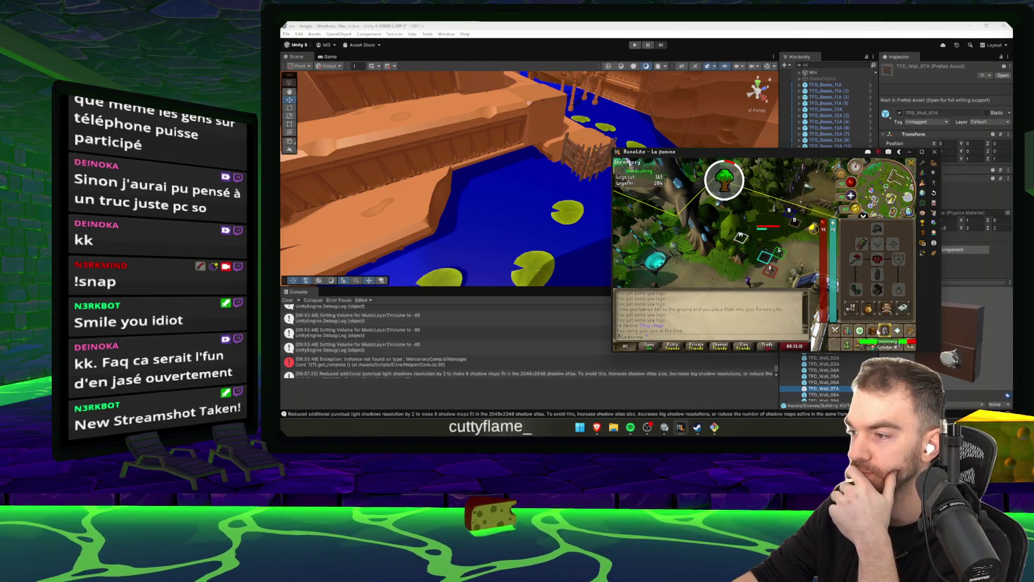
{"action": "left_click", "coordinate": [819, 377]}
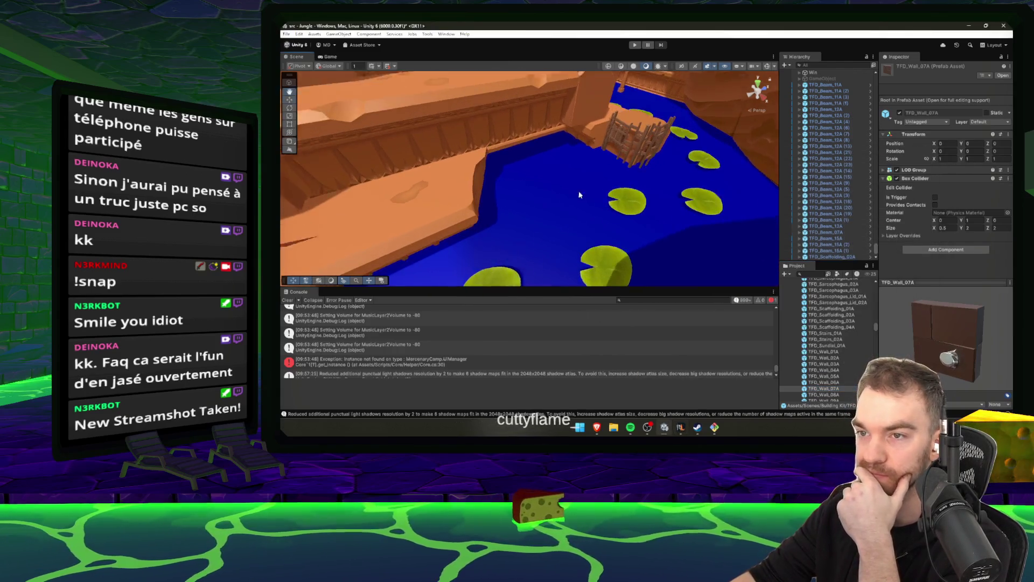
Step through TFD_Scaffolding_04A, TFD_Stairs_02A and the TFD_Wall prefabs, opening TFD_Wall_07A in prefab mode.
{"action": "left_click", "coordinate": [830, 327]}
{"action": "left_click", "coordinate": [830, 339]}
{"action": "left_click", "coordinate": [827, 358]}
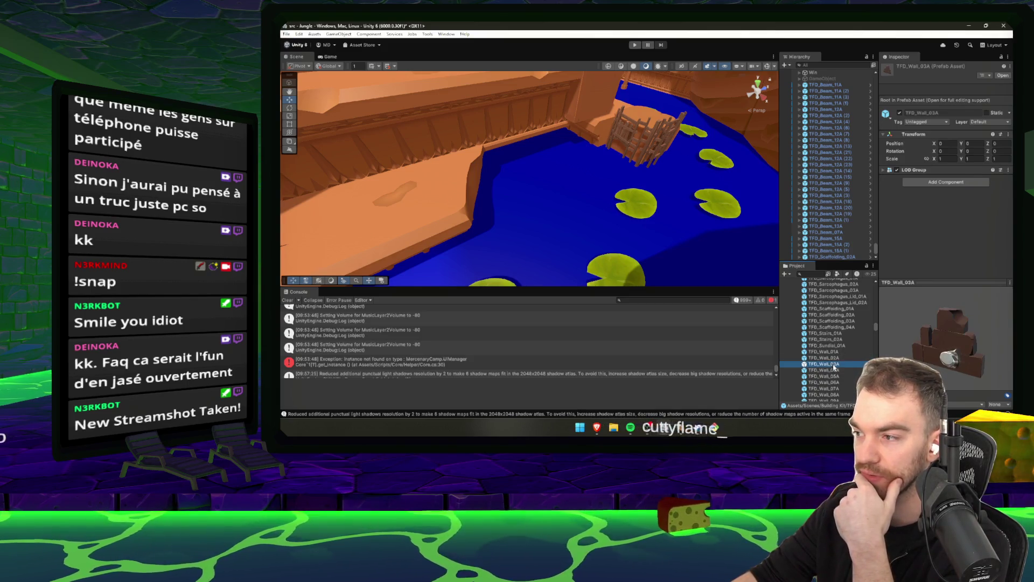
{"action": "left_click", "coordinate": [833, 376]}
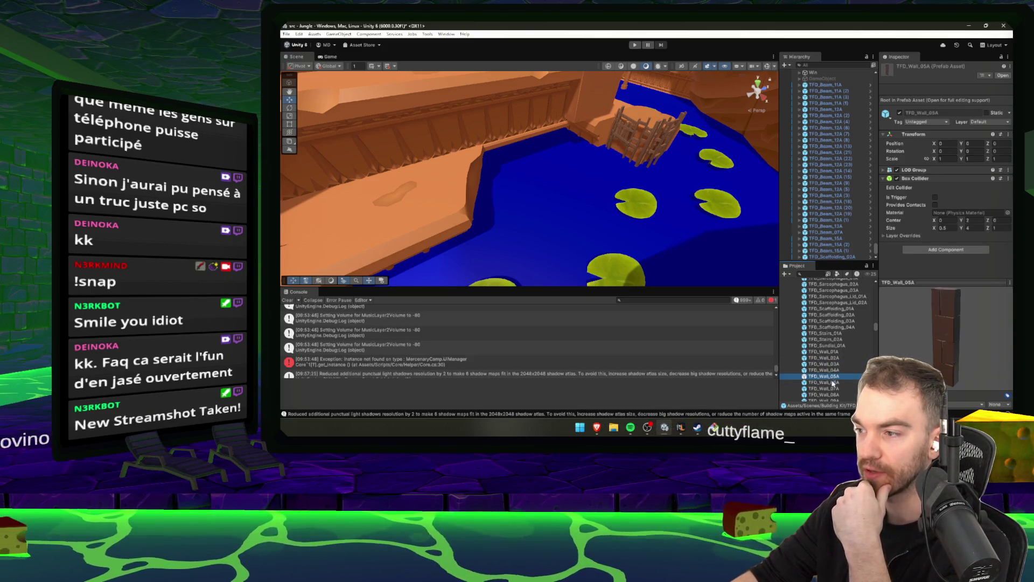
{"action": "left_click", "coordinate": [833, 383]}
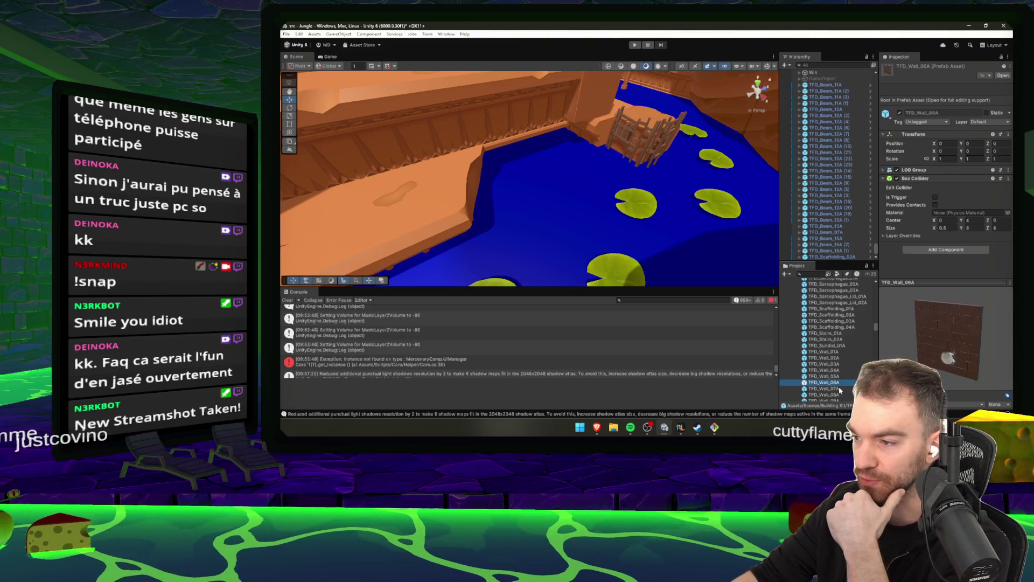
{"action": "double_click", "coordinate": [839, 389]}
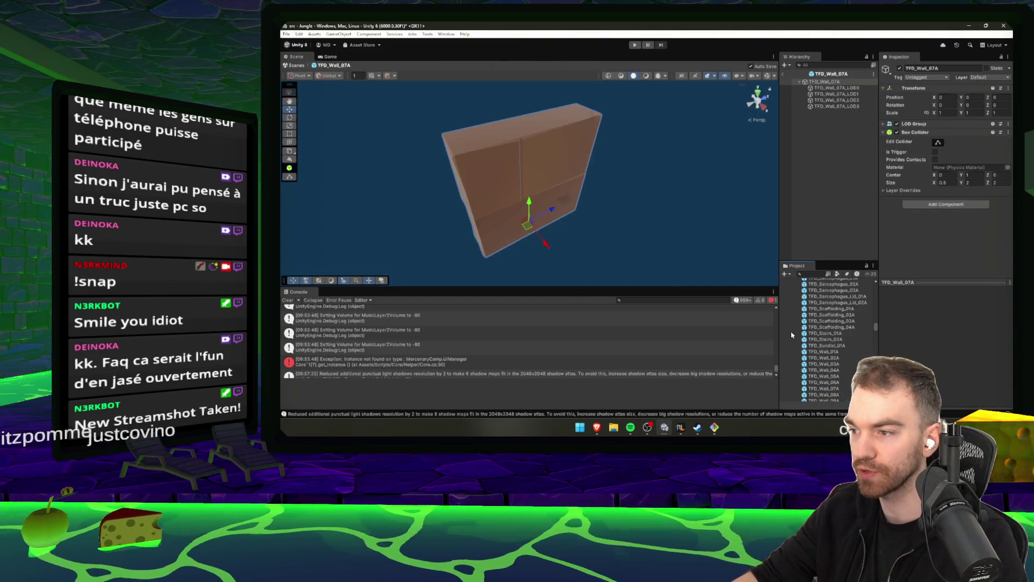
Exit prefab mode and place a TFD_Wall_07A wall, enlarged to about 4.93, along the river edge.
{"action": "left_click", "coordinate": [784, 76]}
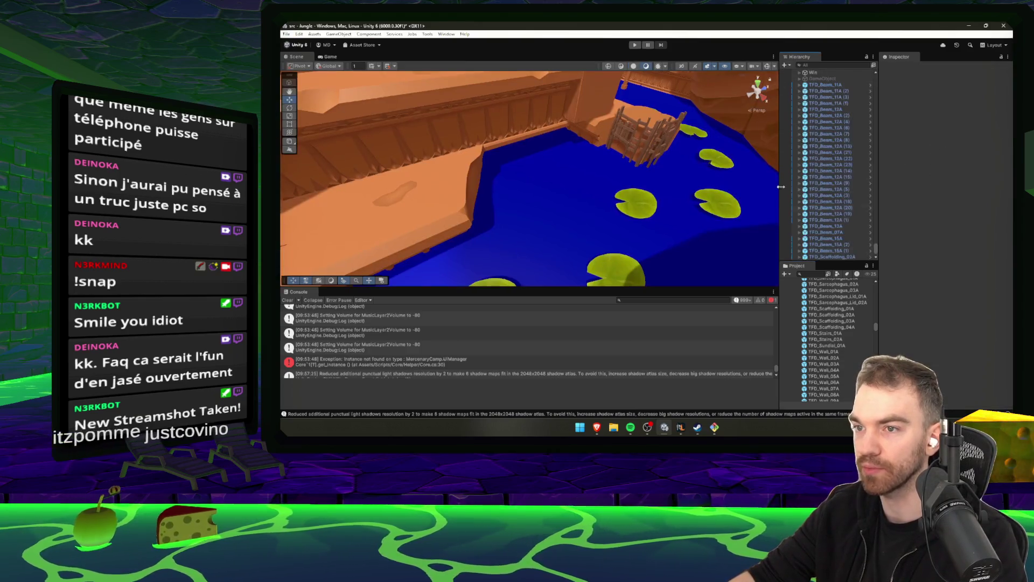
{"action": "left_click", "coordinate": [829, 374]}
{"action": "left_click", "coordinate": [829, 355]}
{"action": "key", "text": "Up"}
{"action": "key", "text": "Up"}
{"action": "key", "text": "Up"}
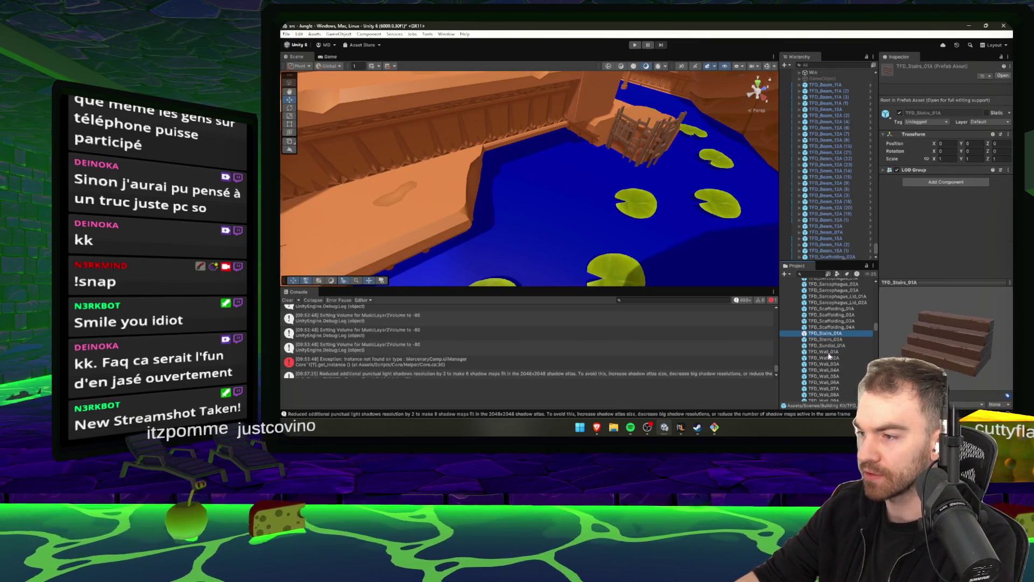
{"action": "key", "text": "Down"}
{"action": "key", "text": "Down"}
{"action": "key", "text": "Down"}
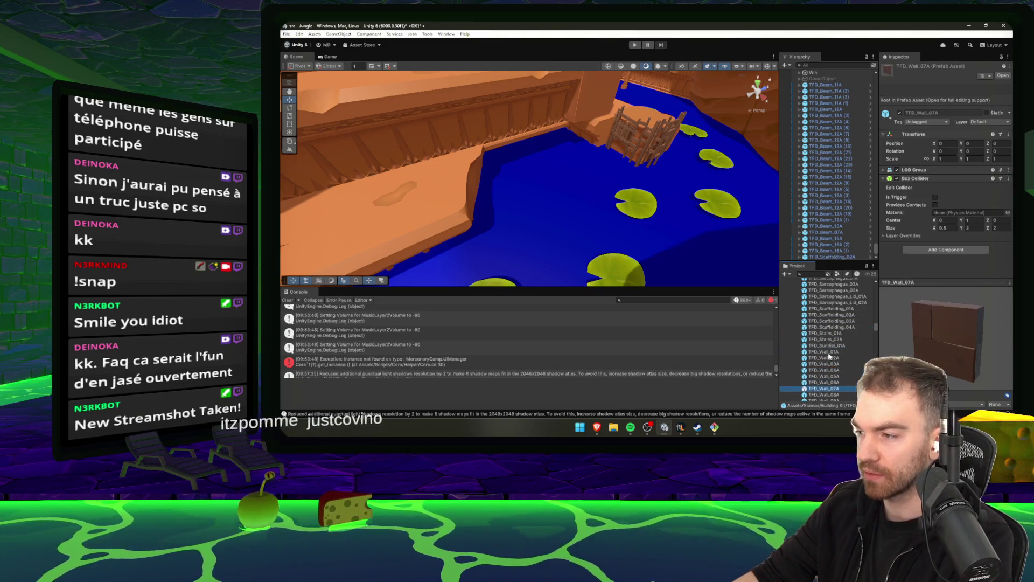
{"action": "mouse_move", "coordinate": [825, 390]}
{"action": "left_mouse_down"}
{"action": "mouse_move", "coordinate": [539, 178]}
{"action": "mouse_move", "coordinate": [525, 141]}
{"action": "mouse_move", "coordinate": [522, 240]}
{"action": "mouse_move", "coordinate": [487, 191]}
{"action": "mouse_move", "coordinate": [485, 166]}
{"action": "mouse_move", "coordinate": [498, 224]}
{"action": "left_mouse_up"}
{"action": "key", "text": "w"}
{"action": "mouse_move", "coordinate": [483, 189]}
{"action": "left_mouse_down"}
{"action": "mouse_move", "coordinate": [447, 157]}
{"action": "mouse_move", "coordinate": [469, 195]}
{"action": "mouse_move", "coordinate": [609, 190]}
{"action": "mouse_move", "coordinate": [420, 220]}
{"action": "left_mouse_up"}
Duplicate the wall, turn the copy 180° and slide it along Z beside the first.
{"action": "key", "text": "ctrl+d"}
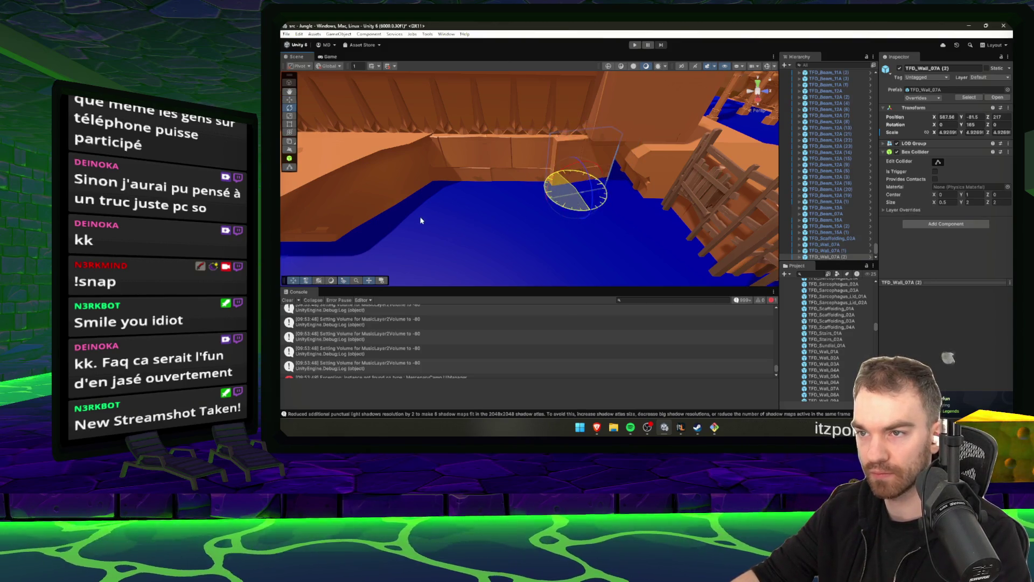
{"action": "key", "text": "w"}
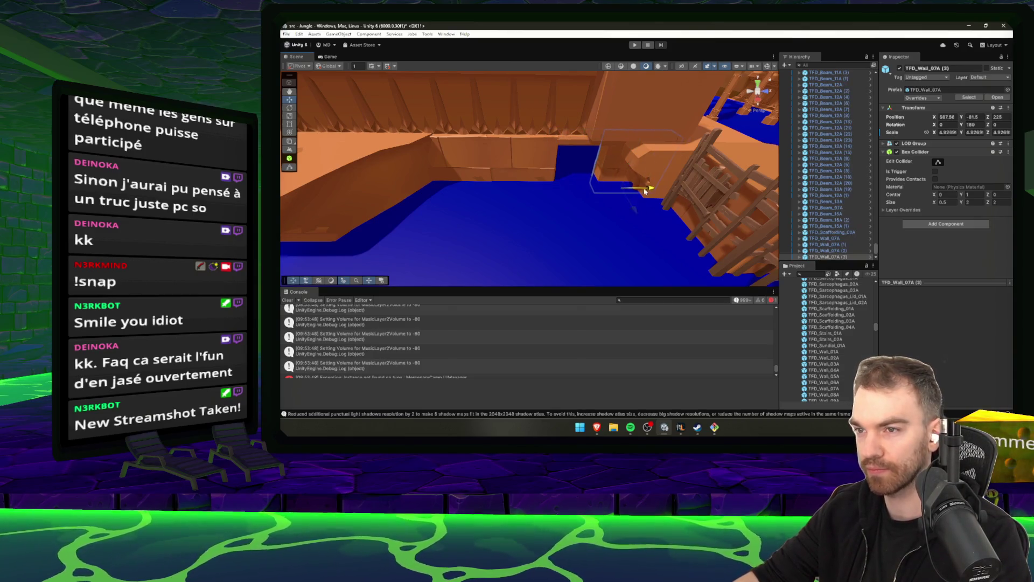
{"action": "left_click_drag", "start_coordinate": [645, 191], "coordinate": [591, 191]}
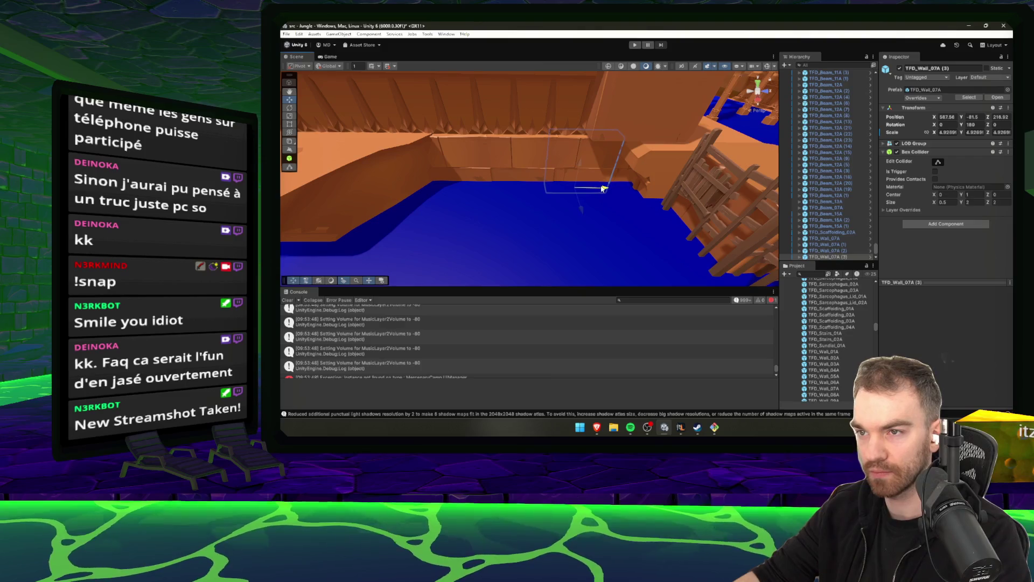
{"action": "left_click", "coordinate": [500, 175]}
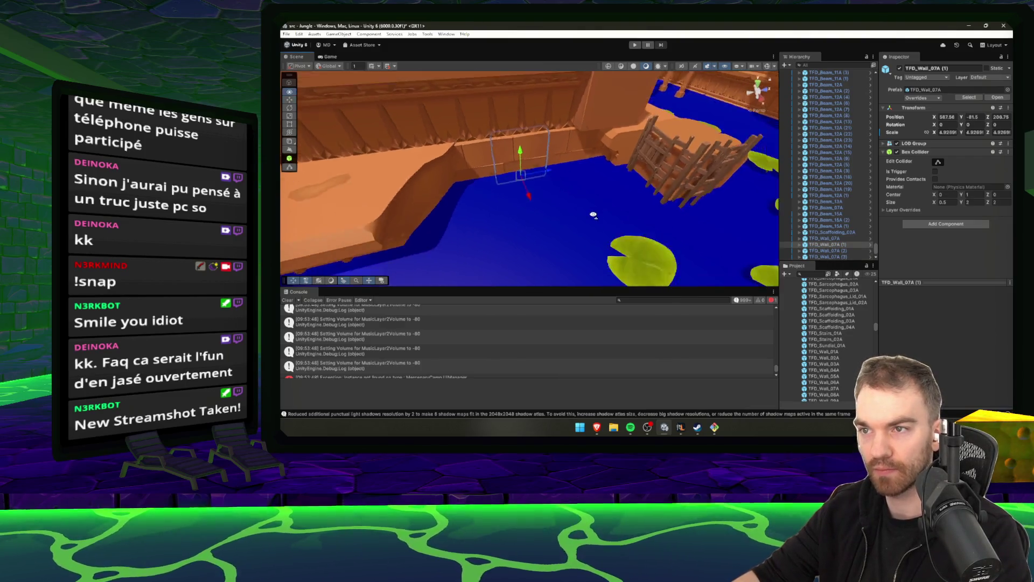
{"action": "left_click", "coordinate": [593, 190]}
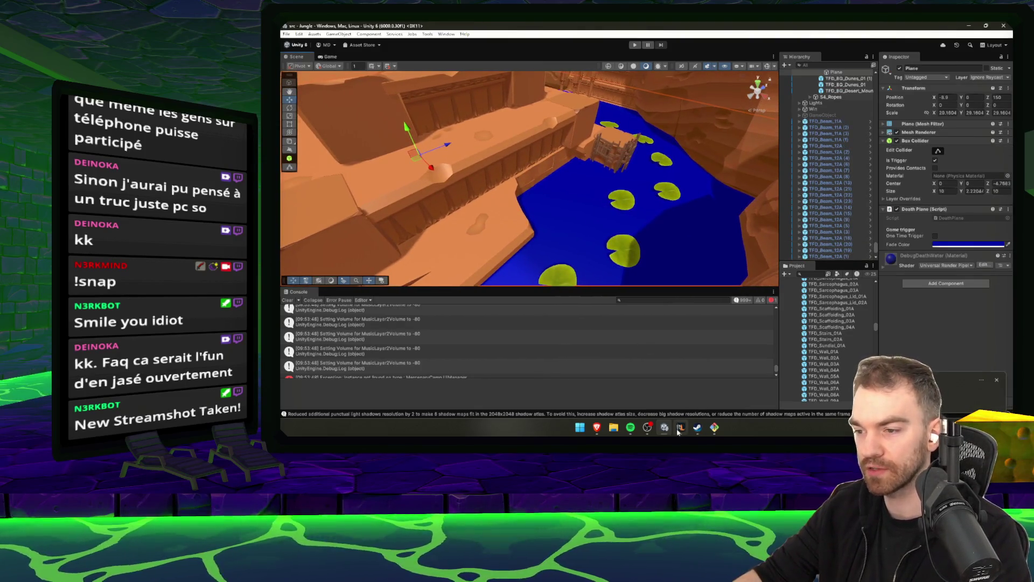
{"action": "left_click", "coordinate": [680, 428]}
{"action": "left_click", "coordinate": [777, 265]}
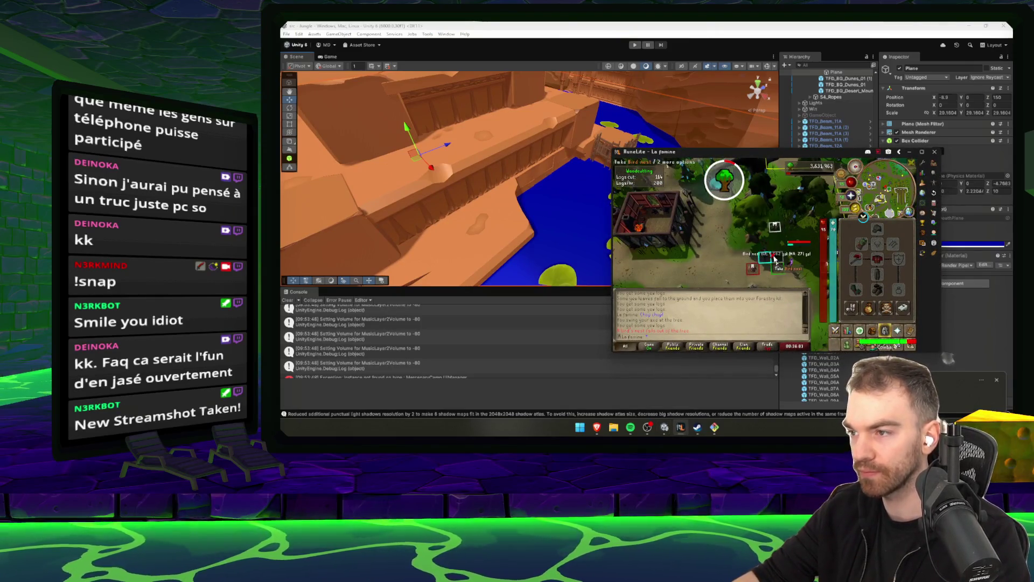
{"action": "left_click", "coordinate": [551, 231]}
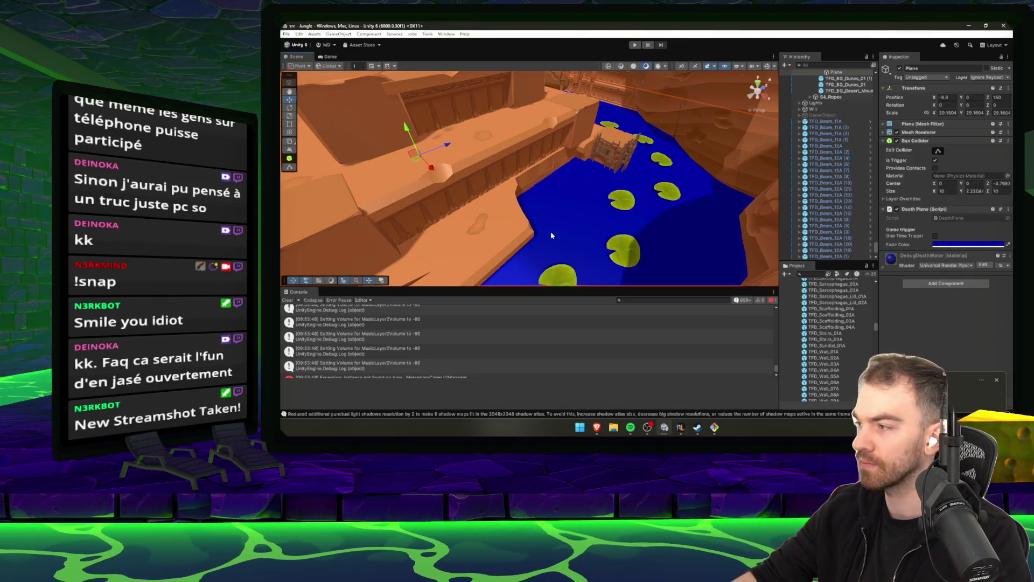
{"action": "left_click_drag", "start_coordinate": [551, 234], "coordinate": [717, 235]}
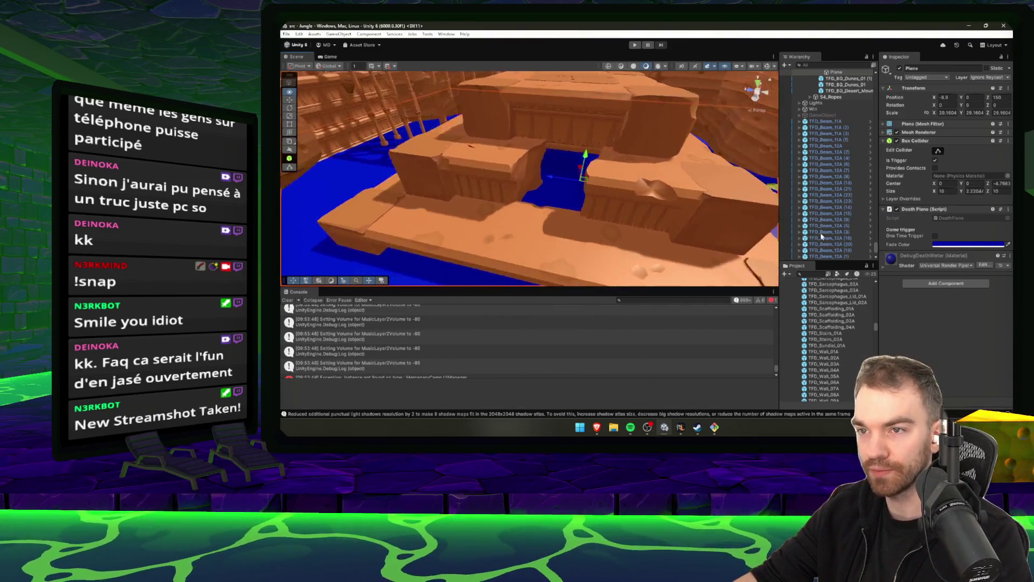
{"action": "left_click", "coordinate": [852, 358]}
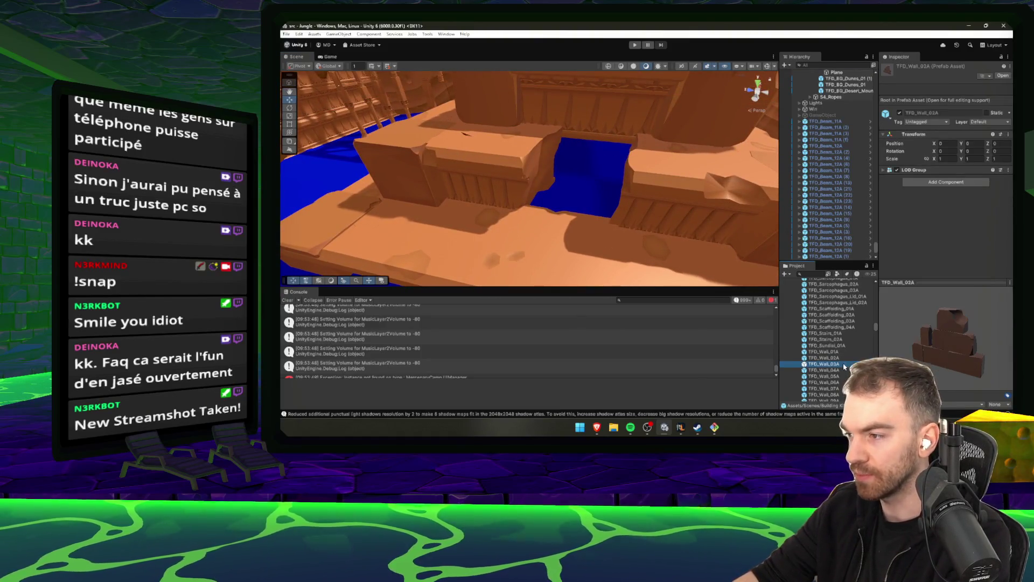
{"action": "right_click", "coordinate": [844, 365]}
{"action": "left_click", "coordinate": [827, 382]}
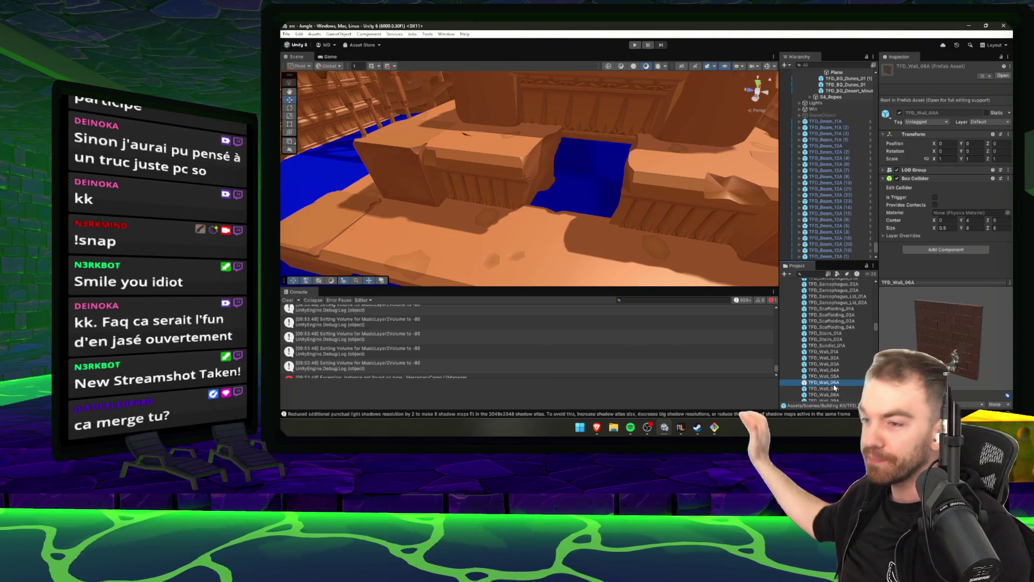
{"action": "right_click", "coordinate": [569, 235]}
{"action": "scroll", "coordinate": [835, 339], "scroll_direction": "up", "scroll_amount": 10}
{"action": "left_click", "coordinate": [831, 333]}
{"action": "key", "text": "Up"}
{"action": "key", "text": "Up"}
{"action": "key", "text": "Up"}
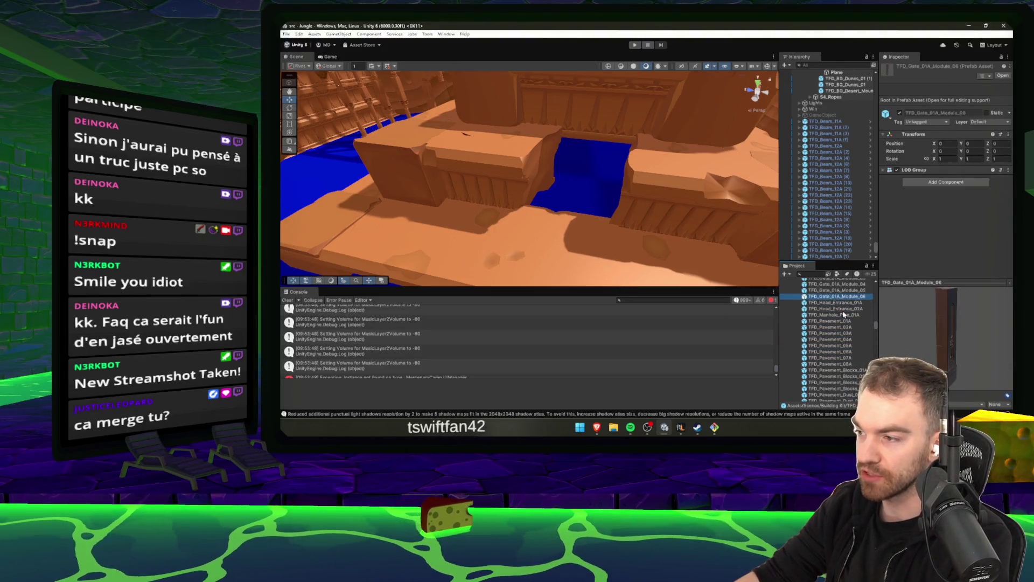
{"action": "key", "text": "Up"}
{"action": "key", "text": "Up"}
{"action": "key", "text": "Up"}
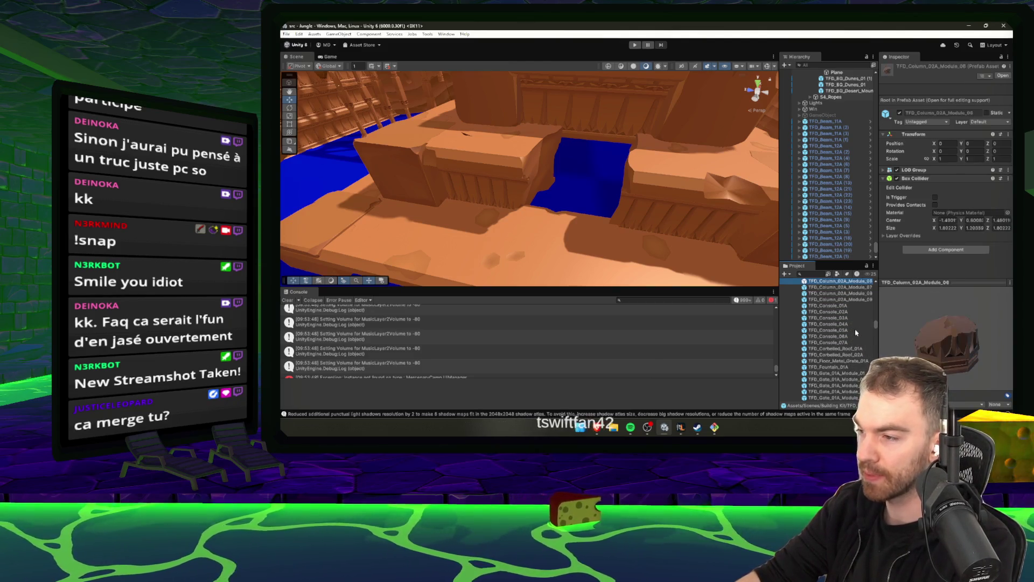
{"action": "key", "text": "Up"}
{"action": "key", "text": "Up"}
{"action": "key", "text": "Up"}
{"action": "mouse_move", "coordinate": [699, 285]}
{"action": "left_mouse_down"}
{"action": "mouse_move", "coordinate": [455, 284]}
{"action": "mouse_move", "coordinate": [286, 311]}
{"action": "mouse_move", "coordinate": [350, 296]}
{"action": "left_mouse_up"}
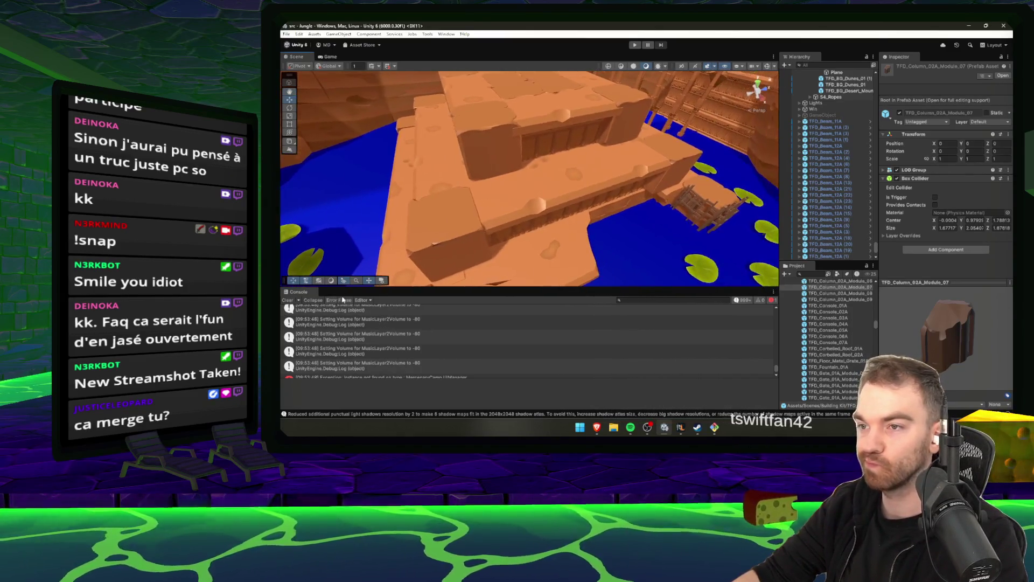
{"action": "left_click", "coordinate": [561, 199]}
{"action": "left_click_drag", "start_coordinate": [596, 191], "coordinate": [529, 235]}
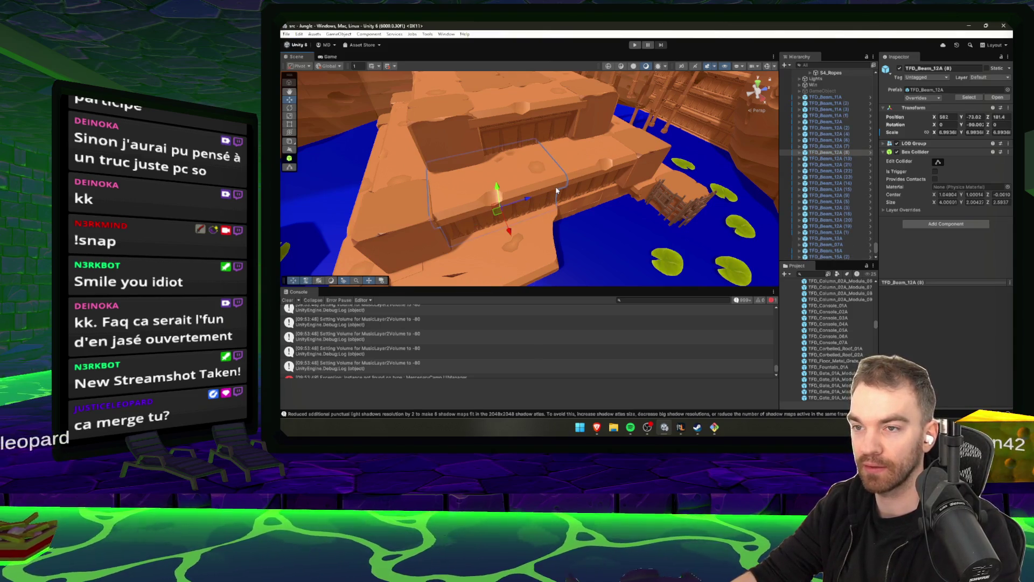
Select the TFD_Wall_07A at the channel edge and move it up-left along the channel.
{"action": "left_click_drag", "start_coordinate": [566, 203], "coordinate": [611, 202]}
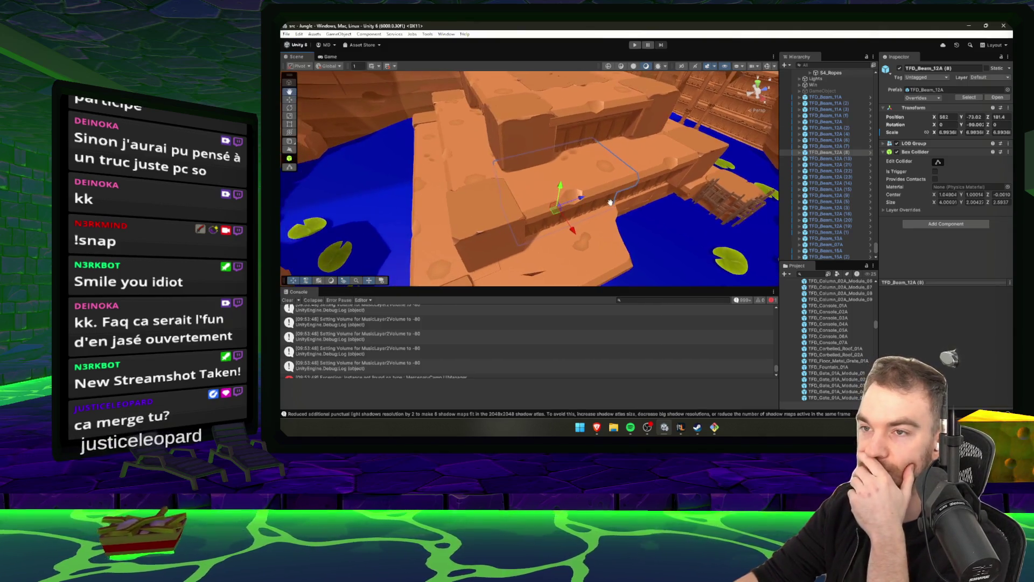
{"action": "scroll", "coordinate": [611, 203], "scroll_direction": "down", "scroll_amount": 3}
{"action": "scroll", "coordinate": [603, 204], "scroll_direction": "down", "scroll_amount": 3}
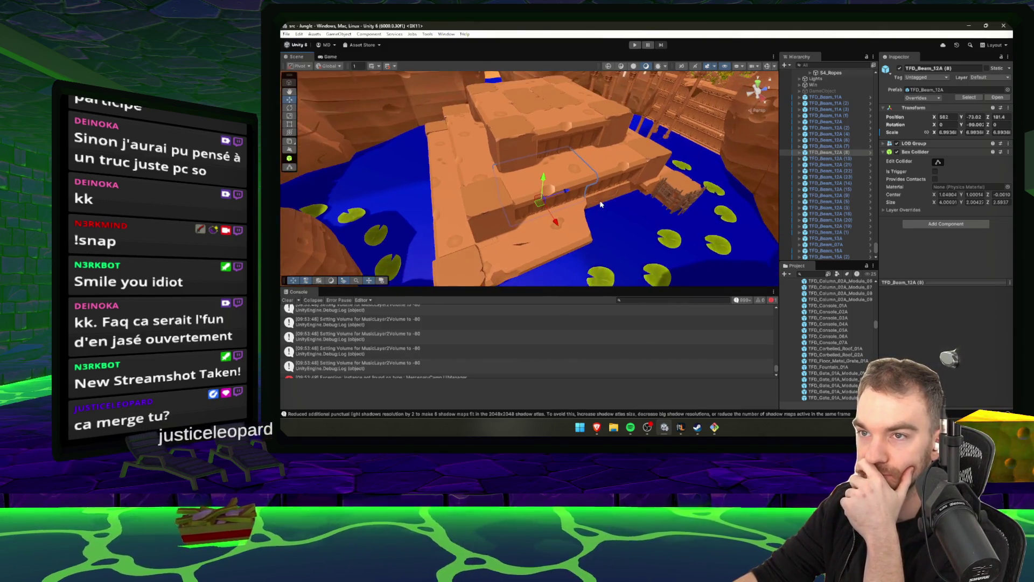
{"action": "left_click_drag", "start_coordinate": [602, 204], "coordinate": [592, 213]}
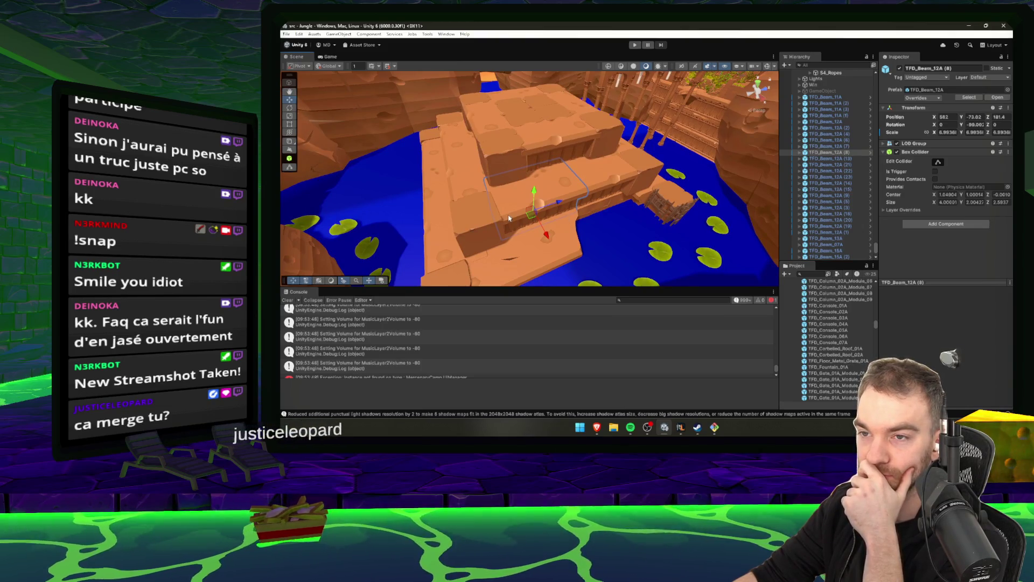
{"action": "scroll", "coordinate": [481, 220], "scroll_direction": "up", "scroll_amount": 2}
{"action": "left_click", "coordinate": [549, 173]}
{"action": "mouse_move", "coordinate": [550, 173]}
{"action": "left_mouse_down"}
{"action": "mouse_move", "coordinate": [555, 196]}
{"action": "mouse_move", "coordinate": [540, 198]}
{"action": "left_mouse_up"}
{"action": "left_click", "coordinate": [521, 186]}
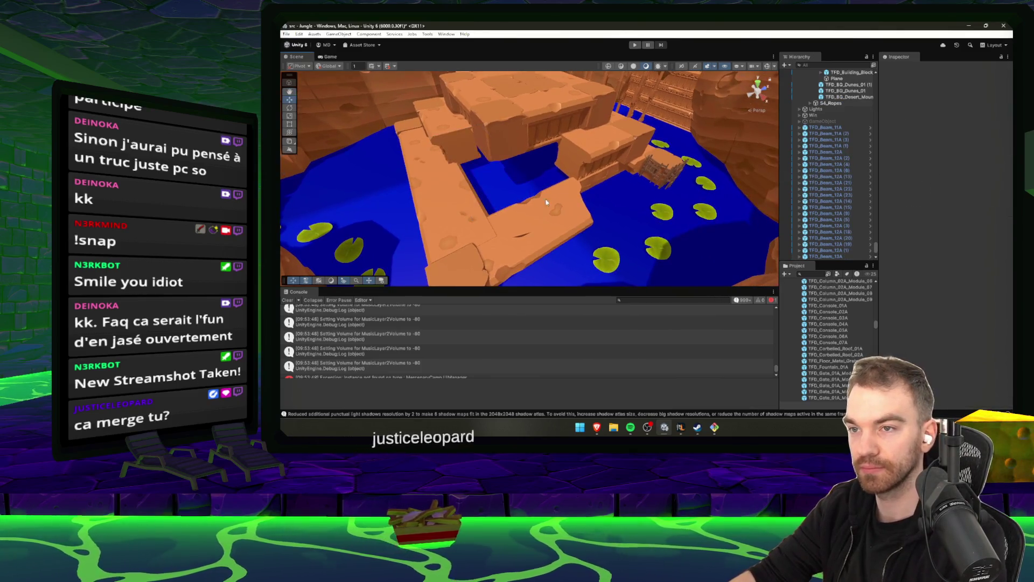
{"action": "left_click", "coordinate": [596, 182]}
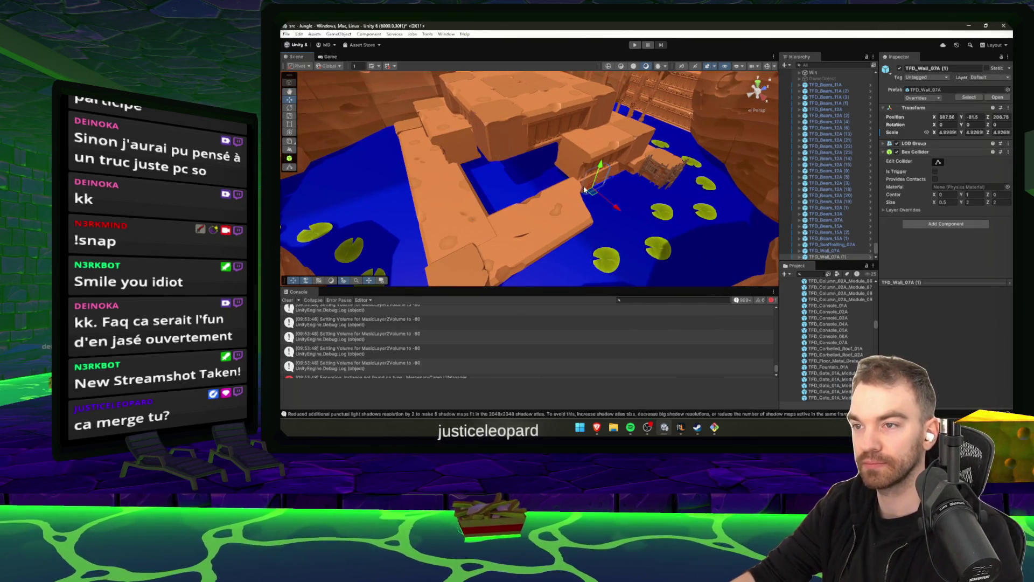
{"action": "scroll", "coordinate": [594, 193], "scroll_direction": "up", "scroll_amount": 5}
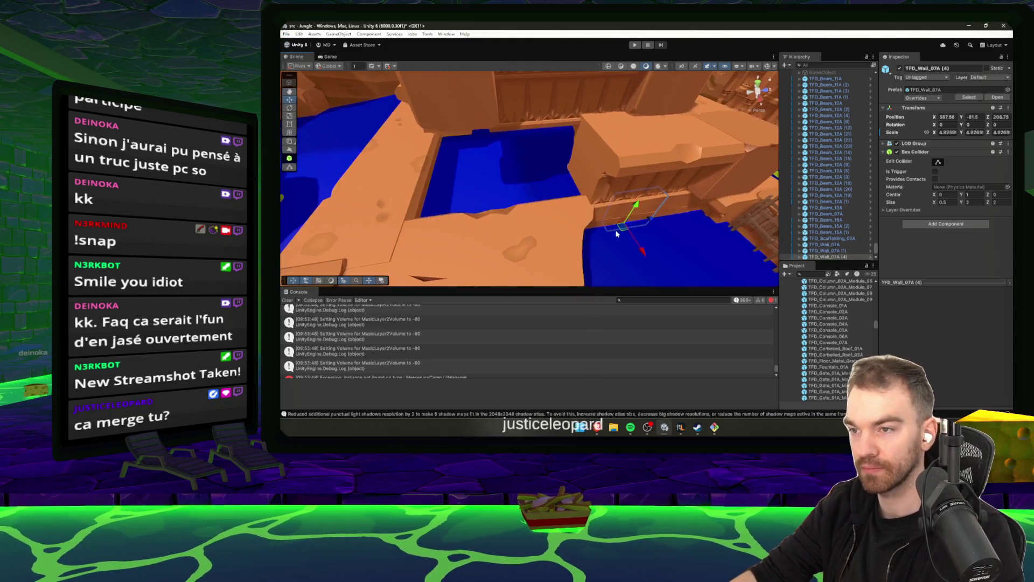
{"action": "mouse_move", "coordinate": [596, 231]}
{"action": "left_mouse_down"}
{"action": "mouse_move", "coordinate": [565, 179]}
{"action": "mouse_move", "coordinate": [579, 179]}
{"action": "left_mouse_up"}
{"action": "key", "text": "alt+Tab"}
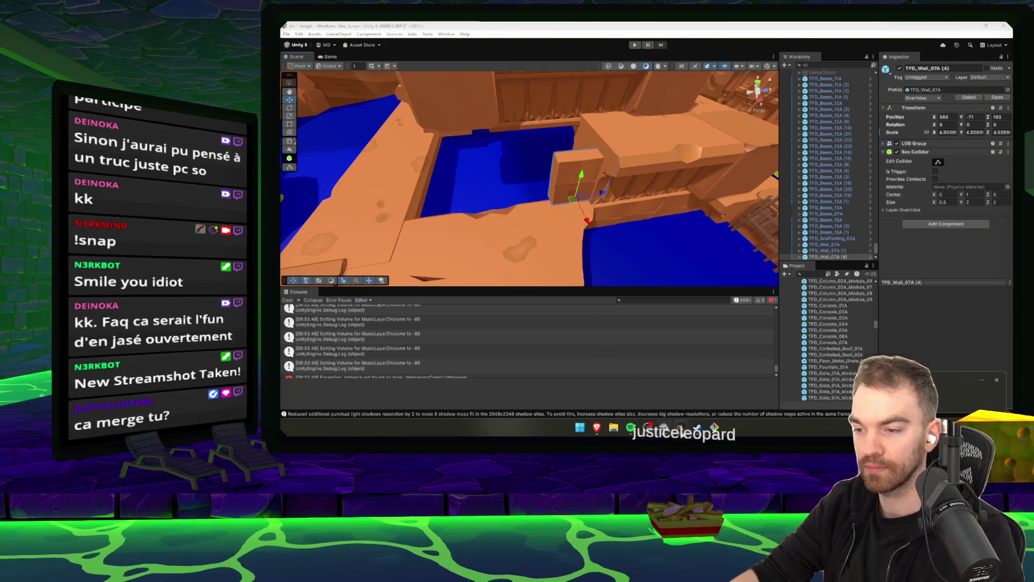
{"action": "key", "text": "alt+Tab"}
{"action": "left_click_drag", "start_coordinate": [595, 237], "coordinate": [584, 224]}
{"action": "key", "text": "f"}
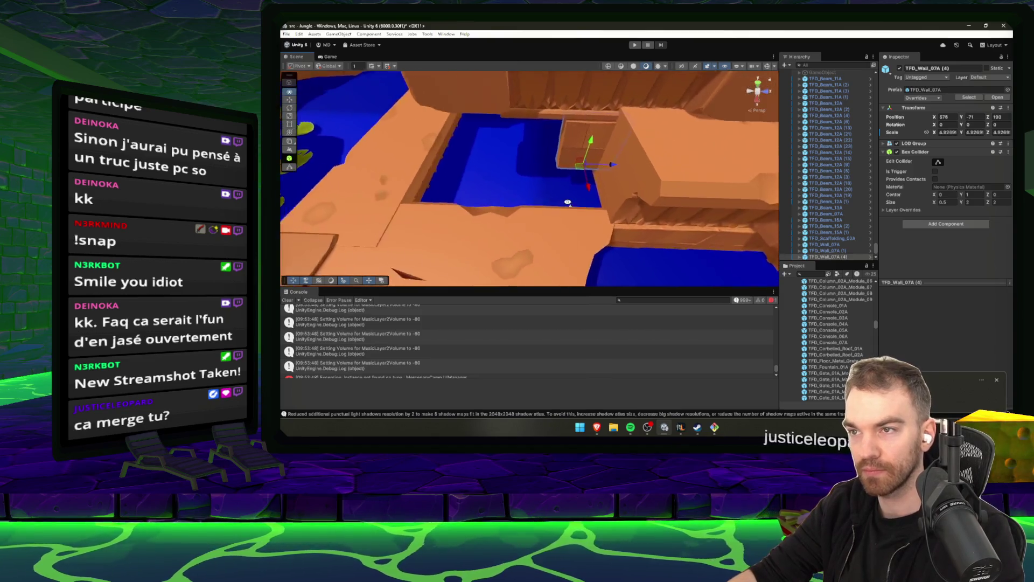
{"action": "mouse_move", "coordinate": [574, 178]}
{"action": "left_mouse_down"}
{"action": "mouse_move", "coordinate": [493, 201]}
{"action": "mouse_move", "coordinate": [532, 196]}
{"action": "mouse_move", "coordinate": [484, 213]}
{"action": "mouse_move", "coordinate": [535, 219]}
{"action": "left_mouse_up"}
Duplicate the wall, turn the copy 90° and slide it into the narrow channel.
{"action": "key", "text": "ctrl+d"}
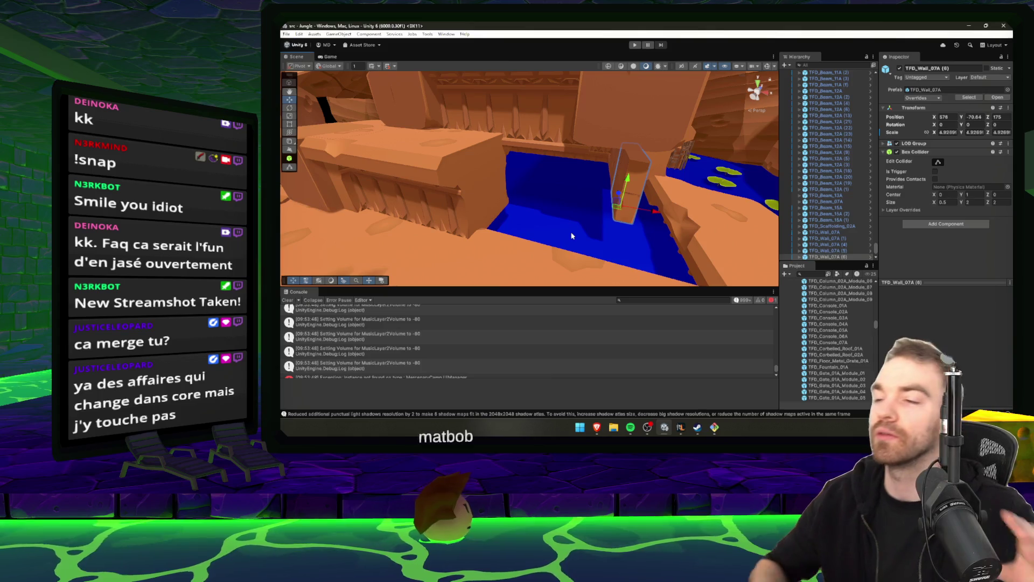
{"action": "left_click_drag", "start_coordinate": [636, 178], "coordinate": [630, 178]}
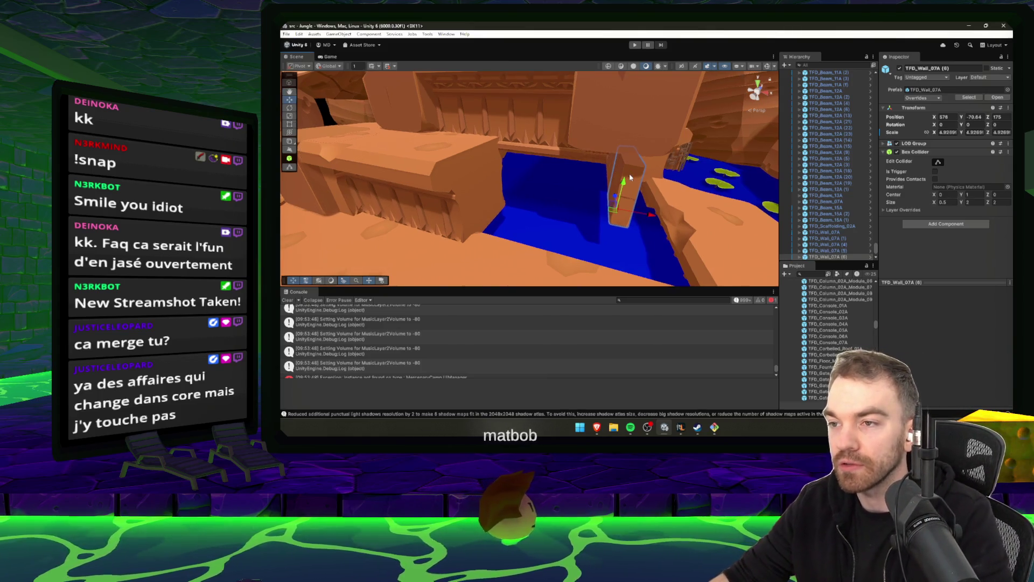
{"action": "left_click_drag", "start_coordinate": [637, 230], "coordinate": [538, 211]}
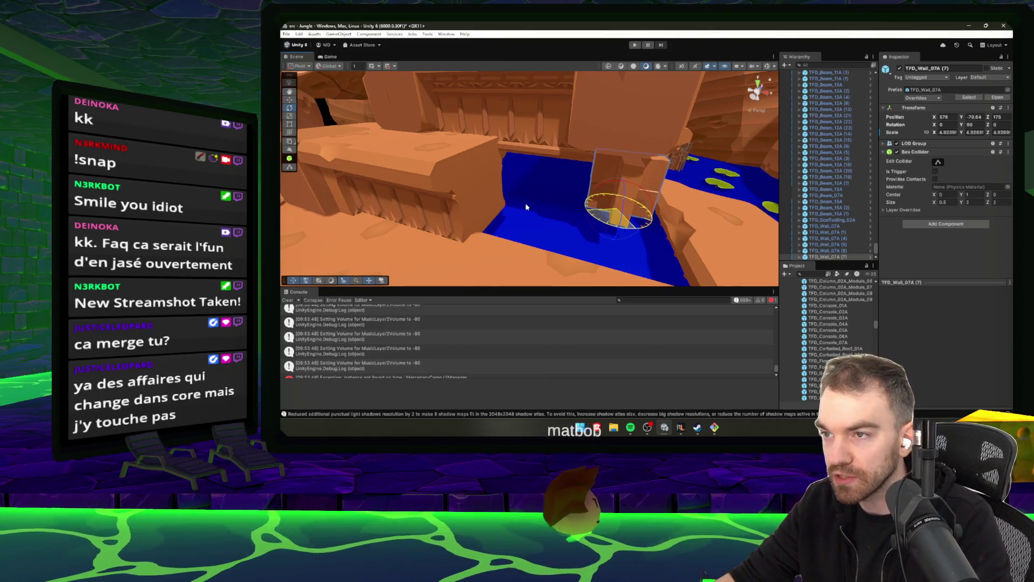
{"action": "key", "text": "w"}
{"action": "mouse_move", "coordinate": [620, 233]}
{"action": "left_mouse_down"}
{"action": "mouse_move", "coordinate": [505, 216]}
{"action": "mouse_move", "coordinate": [535, 229]}
{"action": "mouse_move", "coordinate": [531, 218]}
{"action": "mouse_move", "coordinate": [621, 217]}
{"action": "mouse_move", "coordinate": [373, 254]}
{"action": "left_mouse_up"}
Add one more wall copy slid along X, reaching TFD_Wall_07A (8) by the temple steps.
{"action": "key", "text": "ctrl+d"}
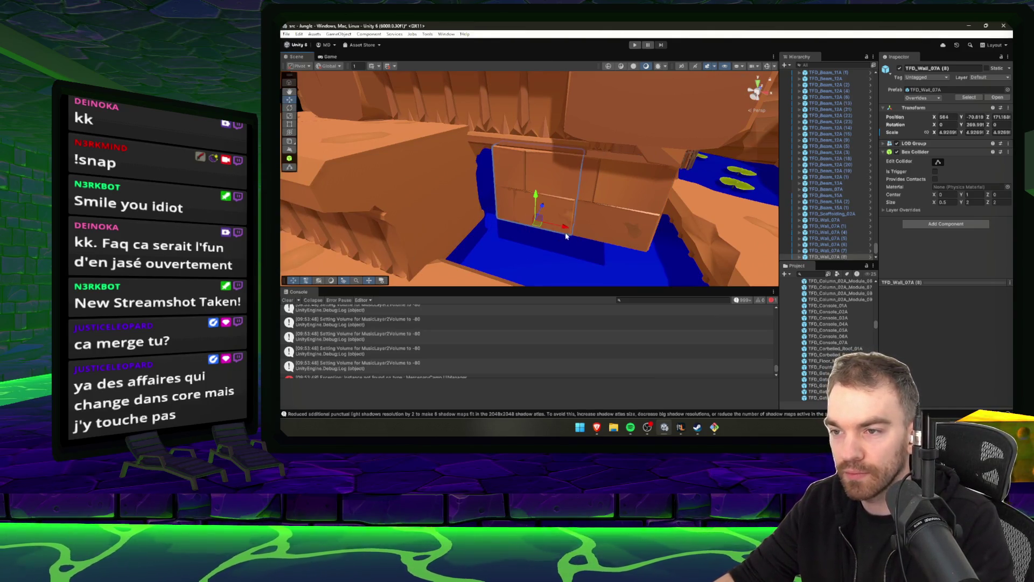
{"action": "mouse_move", "coordinate": [563, 230]}
{"action": "left_mouse_down"}
{"action": "mouse_move", "coordinate": [504, 208]}
{"action": "mouse_move", "coordinate": [593, 217]}
{"action": "left_mouse_up"}
{"action": "left_click", "coordinate": [824, 360]}
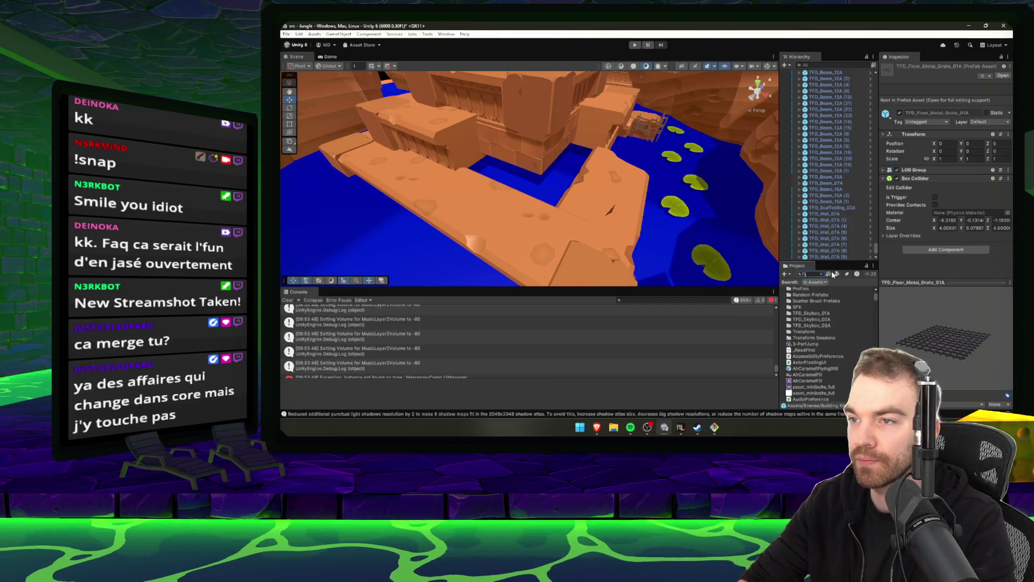
Browse the sewer floor assets from SEW_floor_edge_in_01 through S1_SewerFloor to the SEW_Floor_01 prefab.
{"action": "left_click", "coordinate": [843, 296]}
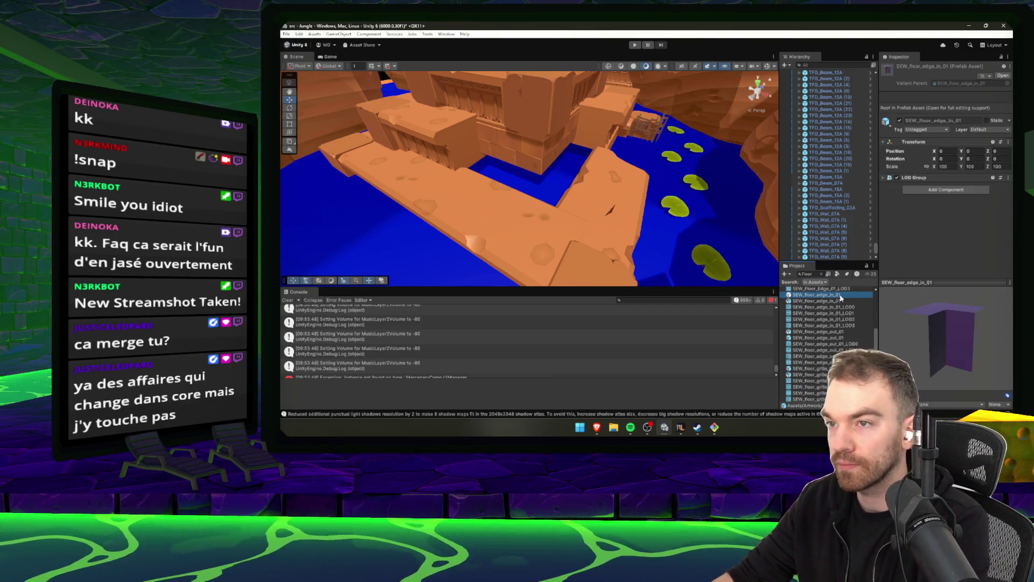
{"action": "key", "text": "Down"}
{"action": "key", "text": "Down"}
{"action": "key", "text": "Down"}
{"action": "key", "text": "Down"}
{"action": "key", "text": "Down"}
{"action": "key", "text": "Down"}
{"action": "key", "text": "Up"}
{"action": "key", "text": "Up"}
{"action": "key", "text": "Up"}
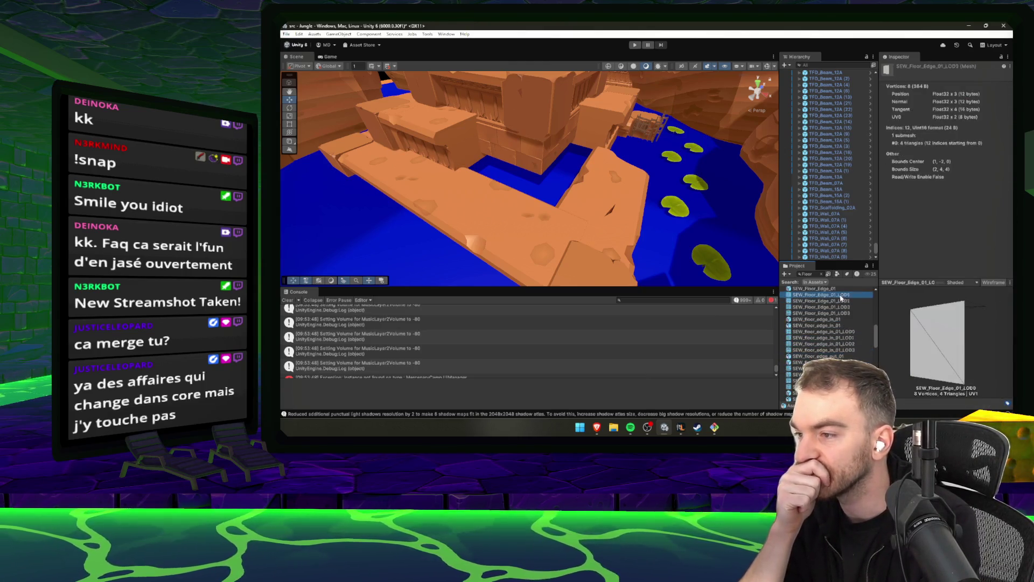
{"action": "key", "text": "Up"}
{"action": "key", "text": "Up"}
{"action": "key", "text": "Up"}
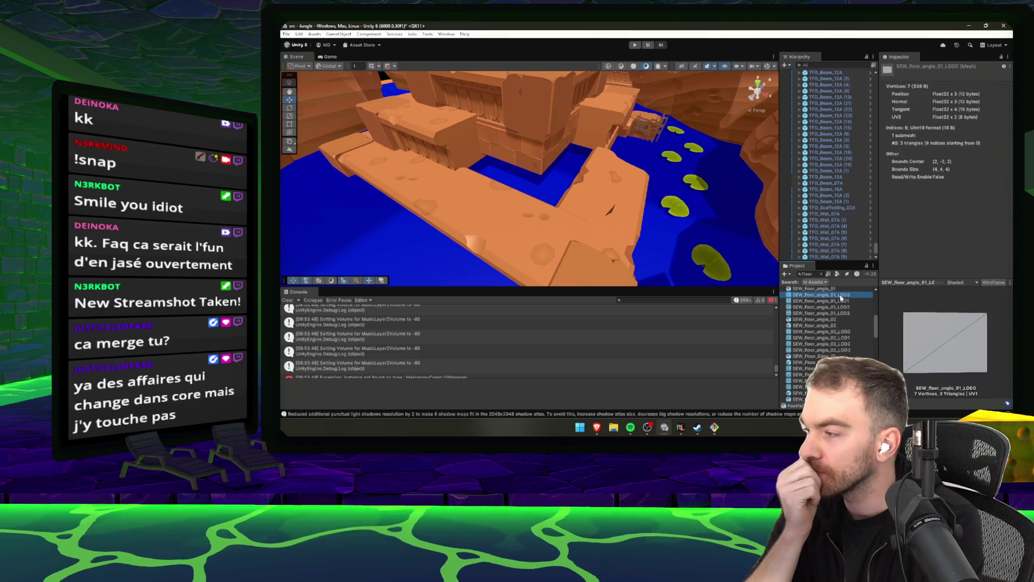
{"action": "key", "text": "Up"}
{"action": "key", "text": "Up"}
{"action": "key", "text": "Up"}
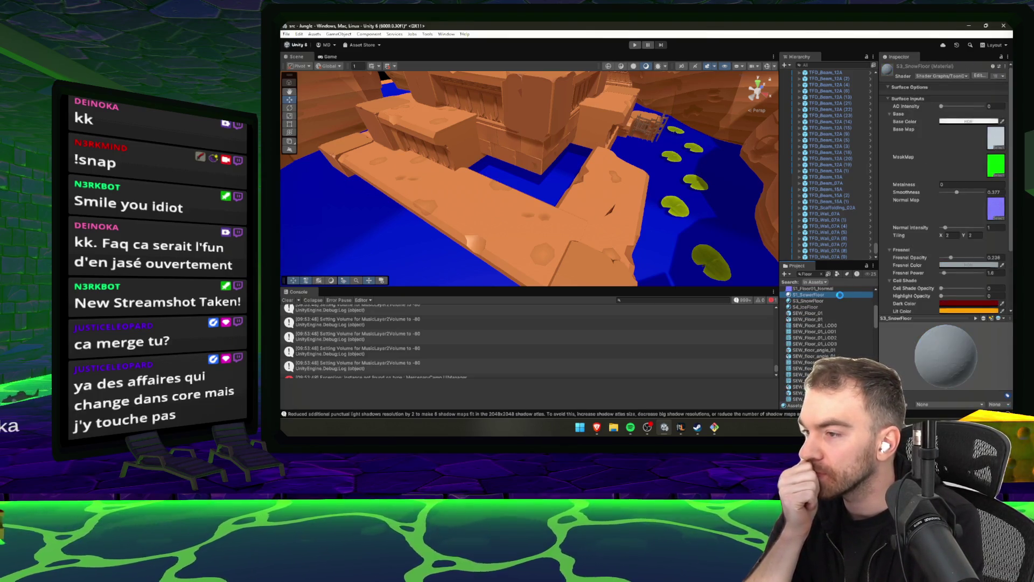
{"action": "key", "text": "Down"}
{"action": "key", "text": "Down"}
{"action": "key", "text": "Down"}
{"action": "scroll", "coordinate": [818, 300], "scroll_direction": "down", "scroll_amount": 5}
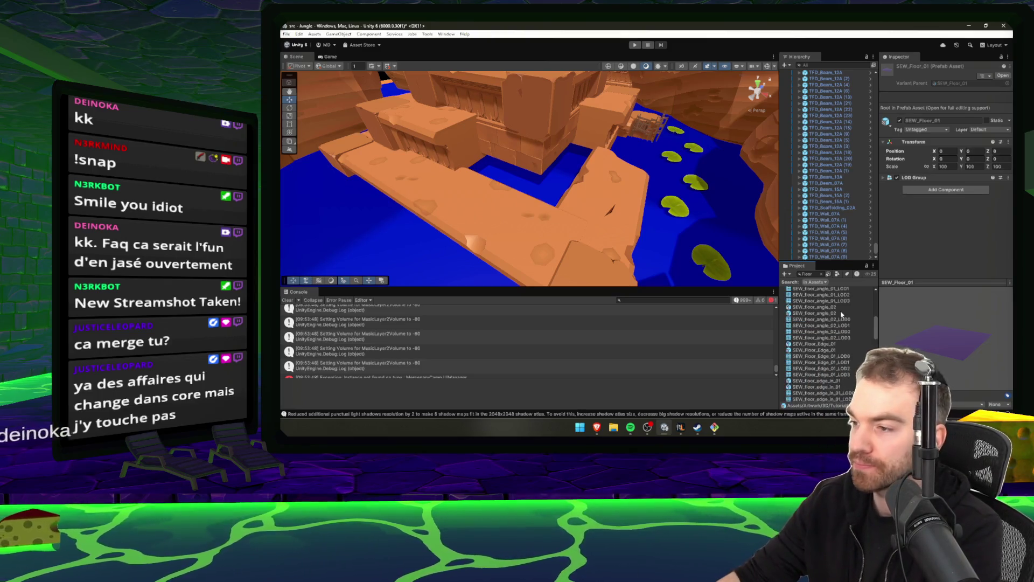
{"action": "scroll", "coordinate": [817, 300], "scroll_direction": "down", "scroll_amount": 10}
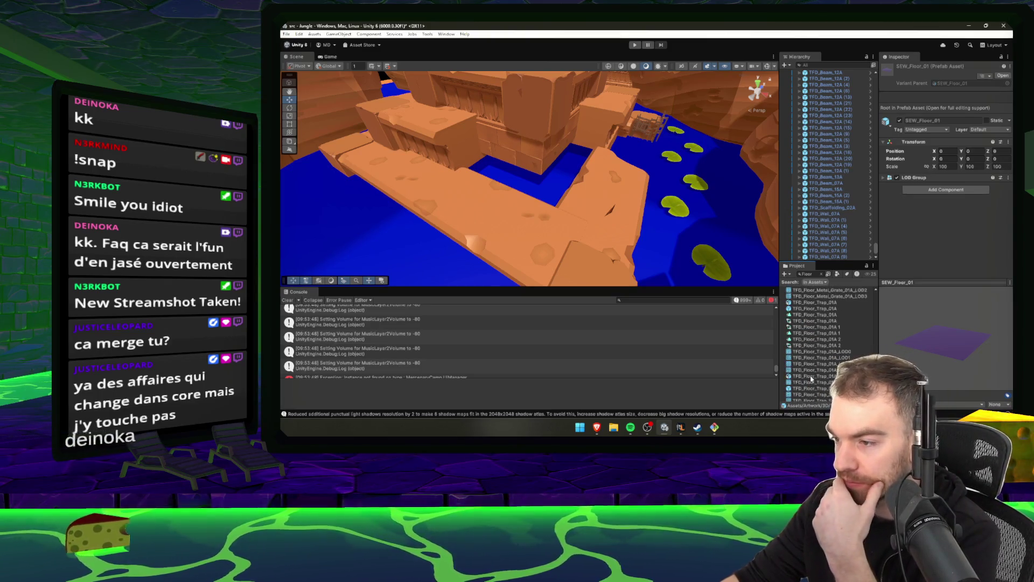
Inspect the TFD_Floor_Trap_01A_Sparks model and prefab, then bring up the Git Bash dev-server terminal.
{"action": "left_click", "coordinate": [812, 377]}
{"action": "scroll", "coordinate": [818, 382], "scroll_direction": "down", "scroll_amount": 1}
{"action": "left_click", "coordinate": [821, 385]}
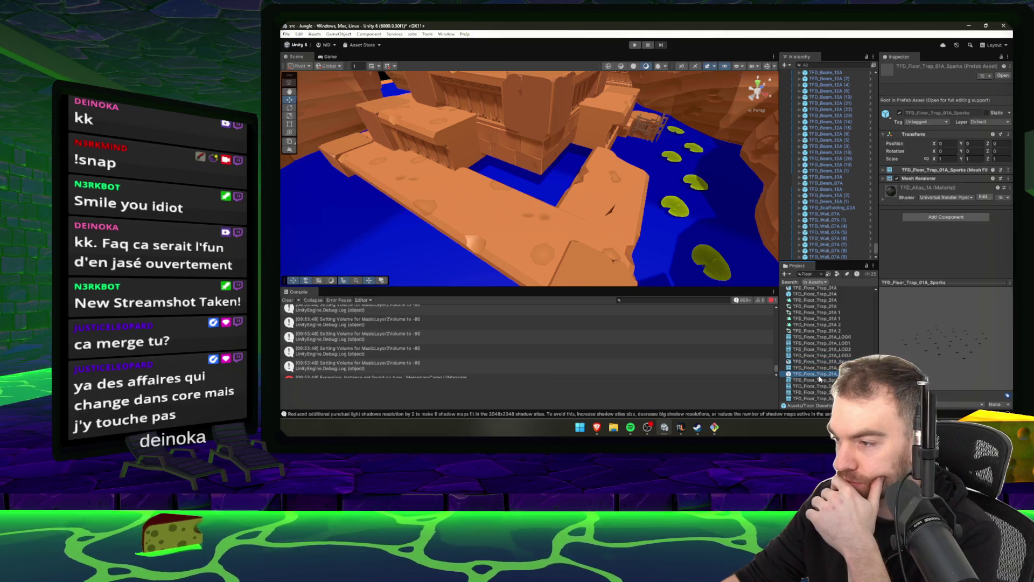
{"action": "scroll", "coordinate": [825, 366], "scroll_direction": "up", "scroll_amount": 10}
{"action": "scroll", "coordinate": [824, 348], "scroll_direction": "up", "scroll_amount": 5}
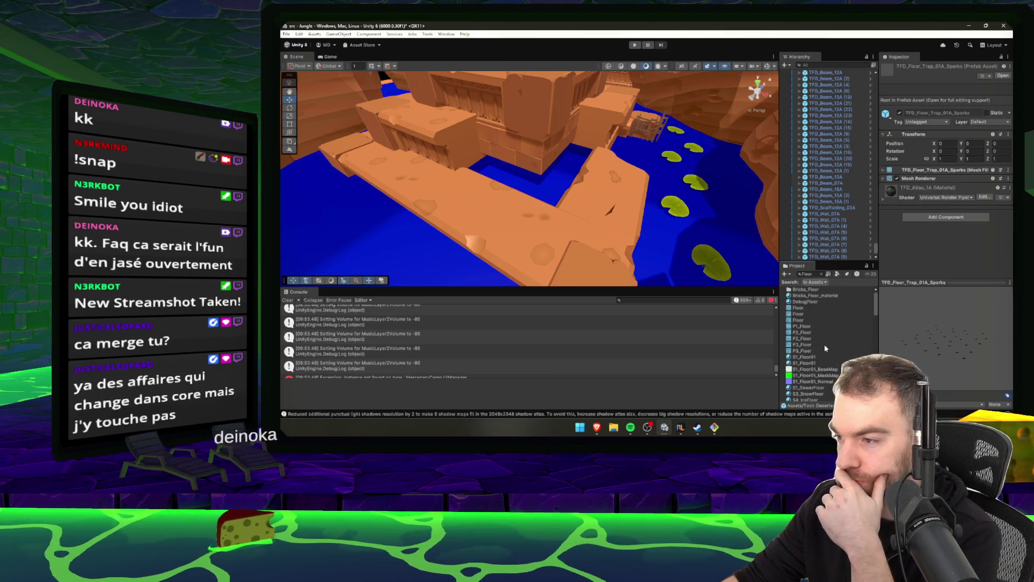
{"action": "left_click", "coordinate": [714, 427]}
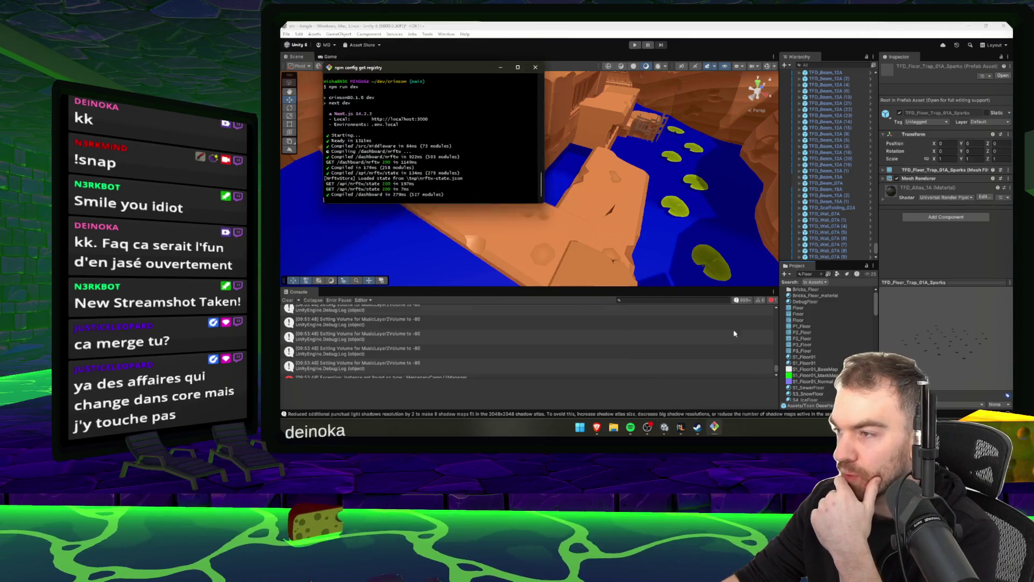
Move and enlarge the Git Bash window over the Unity scene.
{"action": "left_click_drag", "start_coordinate": [393, 67], "coordinate": [571, 107]}
{"action": "left_click_drag", "start_coordinate": [566, 159], "coordinate": [593, 164]}
{"action": "left_click", "coordinate": [593, 167]}
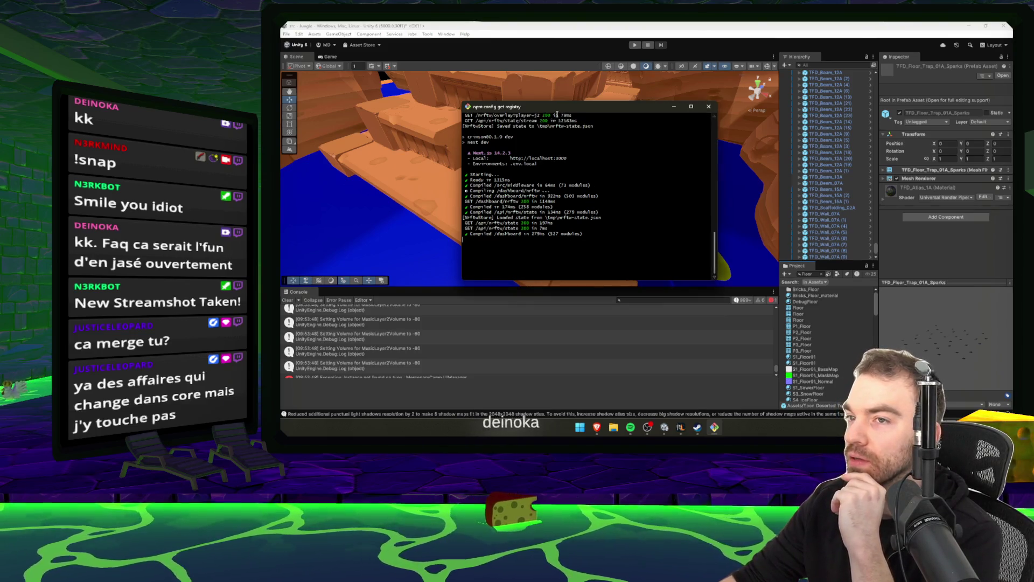
{"action": "left_click_drag", "start_coordinate": [462, 243], "coordinate": [414, 301]}
{"action": "left_click_drag", "start_coordinate": [507, 109], "coordinate": [624, 142]}
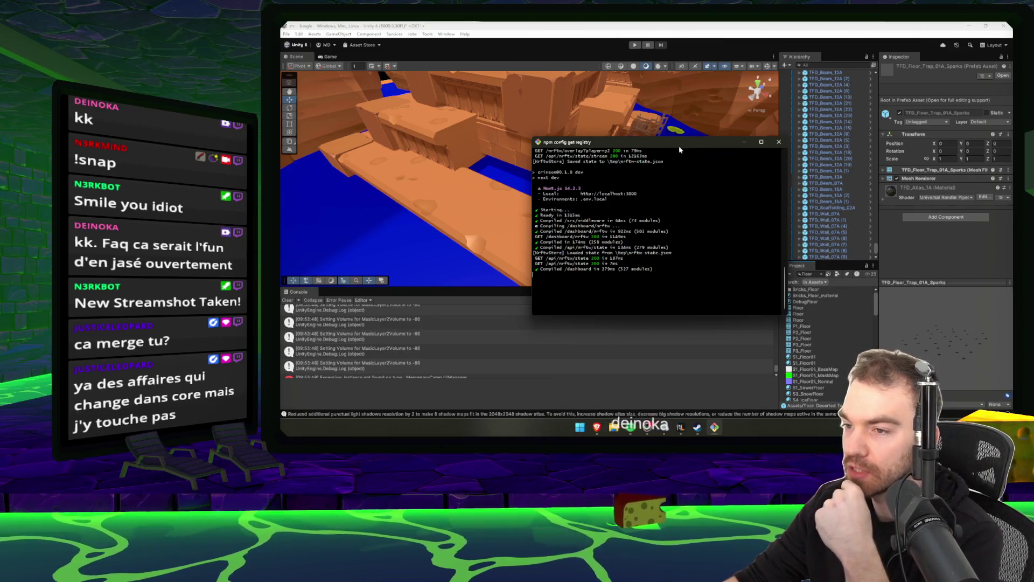
{"action": "left_click_drag", "start_coordinate": [679, 147], "coordinate": [746, 123]}
Stop the dev server, go up to the dev folder, enter olympics and check git status.
{"action": "key", "text": "ctrl+c"}
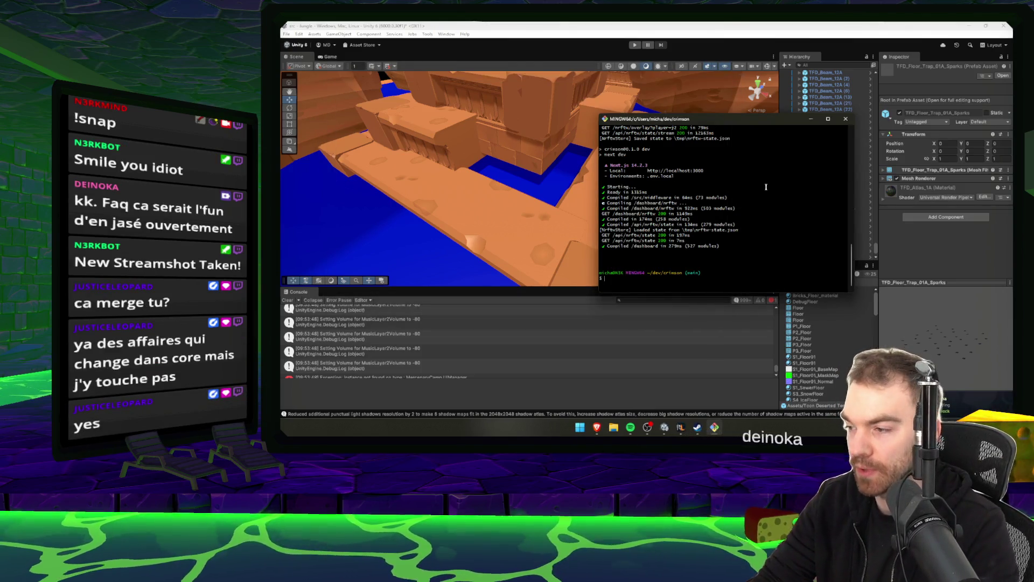
{"action": "type", "text": "ls"}
{"action": "key", "text": "Return"}
{"action": "type", "text": "cd .."}
{"action": "key", "text": "Return"}
{"action": "type", "text": "ls"}
{"action": "key", "text": "Return"}
{"action": "type", "text": "cd"}
{"action": "key", "text": "Return"}
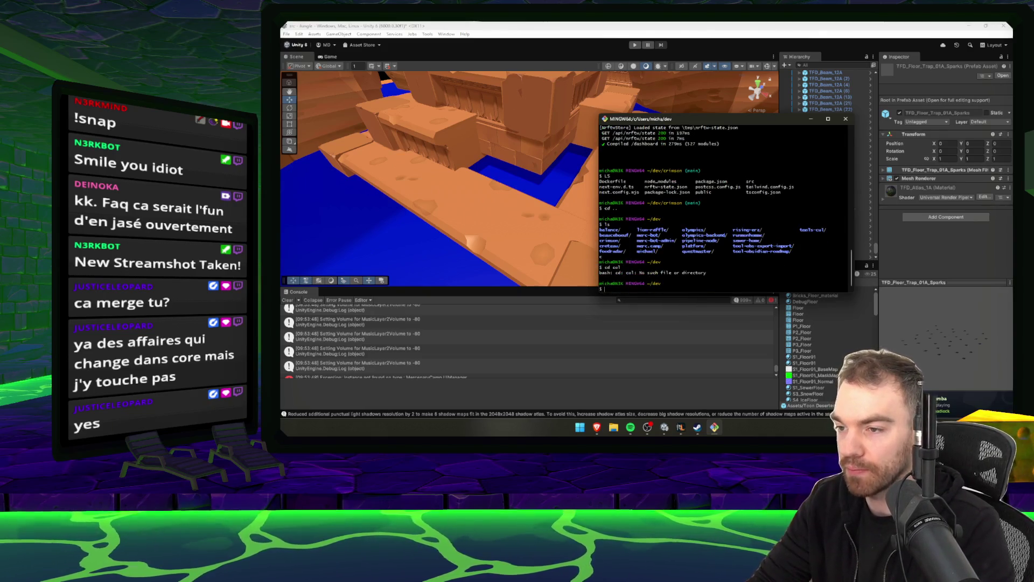
{"action": "key", "text": "Tab"}
{"action": "key", "text": "Return"}
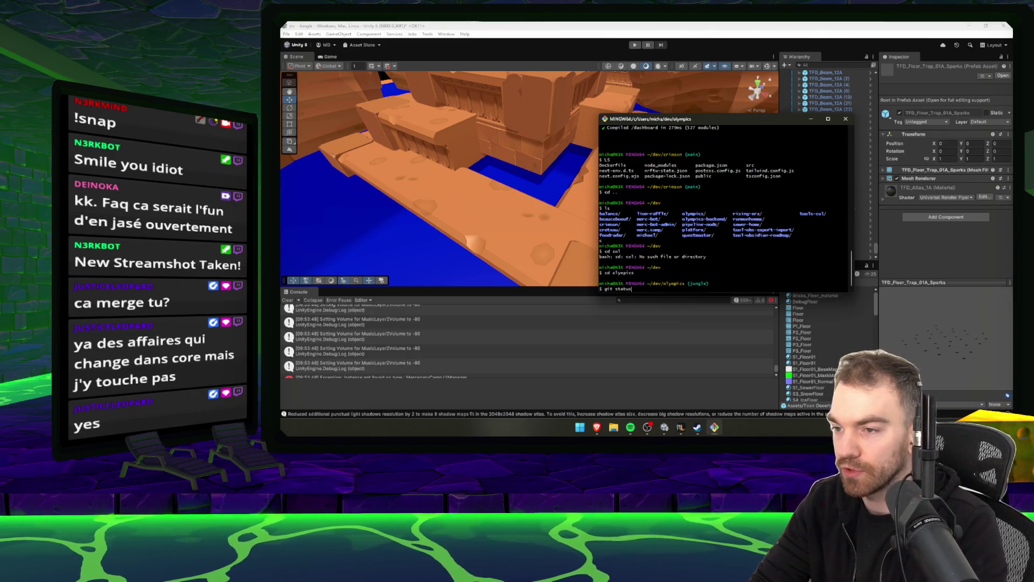
{"action": "key", "text": "Return"}
List the olympics project, then move into src/Assets and list its contents.
{"action": "type", "text": "git "}
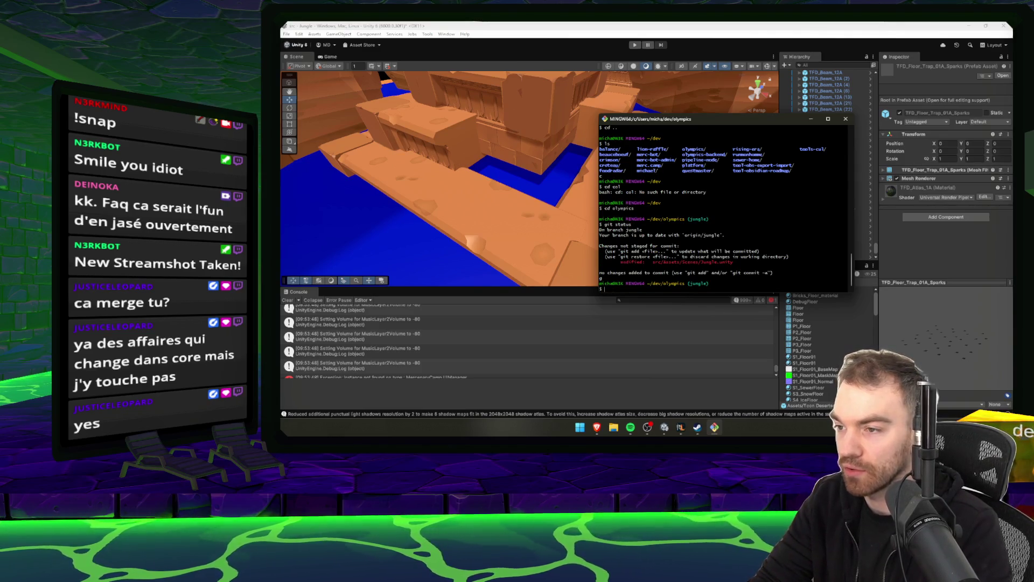
{"action": "type", "text": "ls"}
{"action": "key", "text": "Return"}
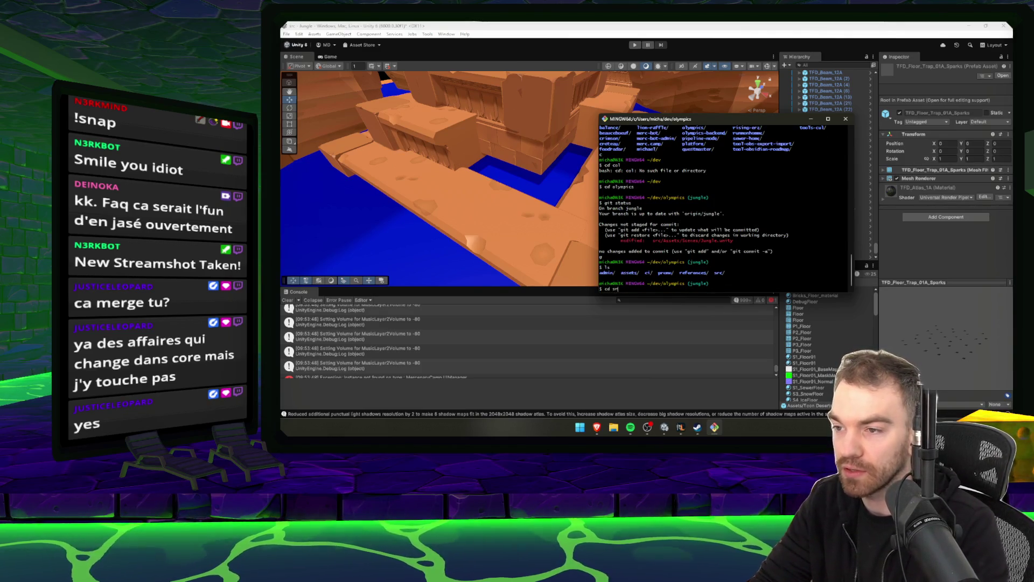
{"action": "type", "text": "rc"}
{"action": "key", "text": "Return"}
{"action": "type", "text": "ls"}
{"action": "key", "text": "Return"}
{"action": "type", "text": "cd As"}
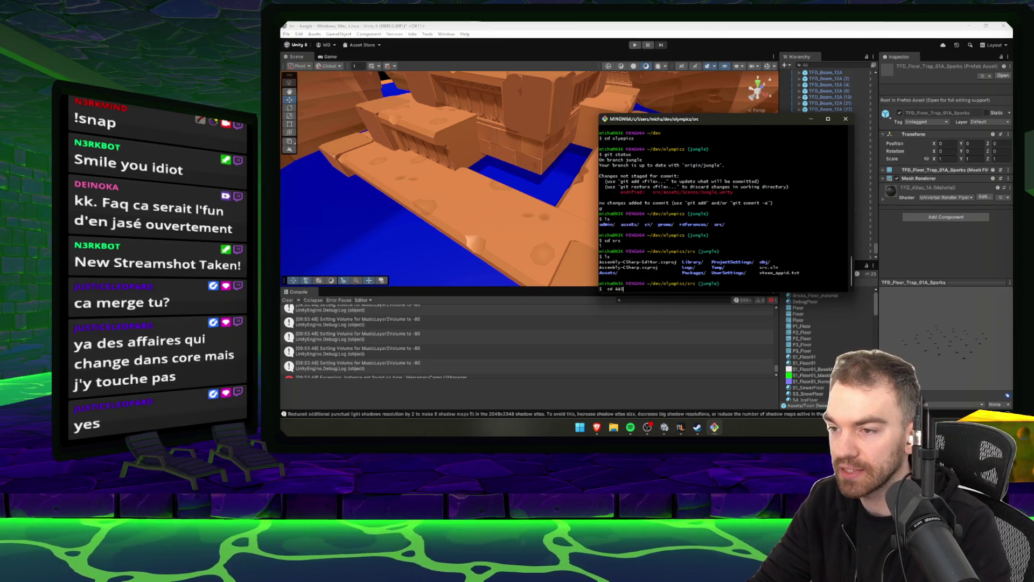
{"action": "key", "text": "Tab"}
{"action": "key", "text": "Return"}
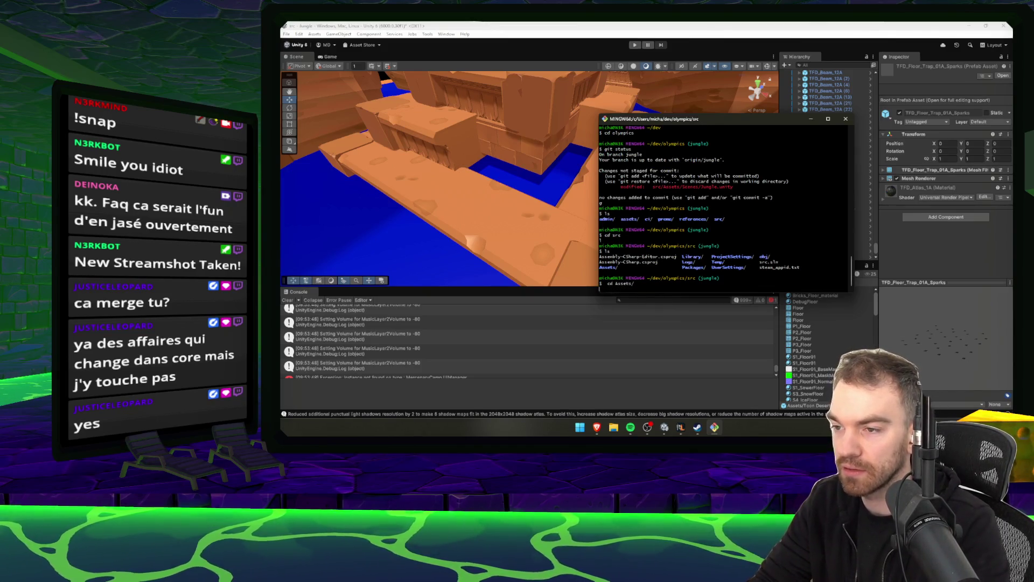
{"action": "type", "text": "ls"}
{"action": "key", "text": "Return"}
Enter the Scripts folder and then its Core subfolder, listing contents along the way.
{"action": "type", "text": "cd S"}
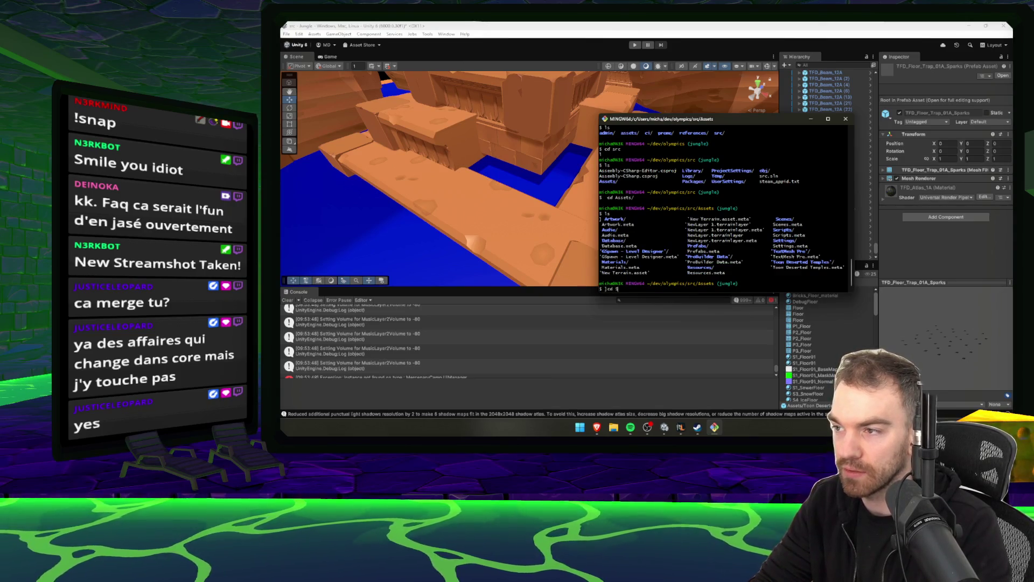
{"action": "type", "text": "cripts"}
{"action": "key", "text": "Return"}
{"action": "type", "text": "cd Sc"}
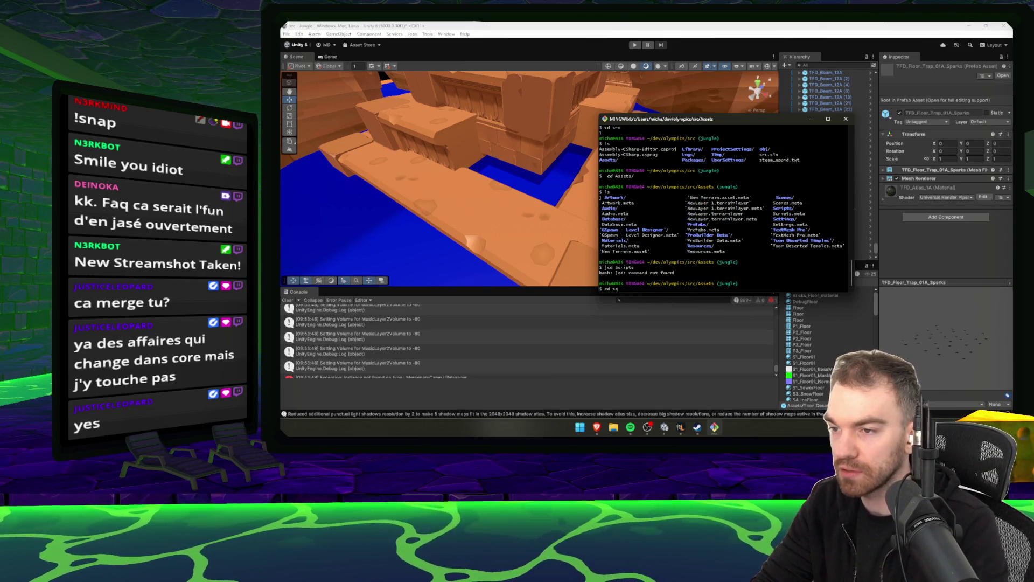
{"action": "type", "text": "ripts"}
{"action": "key", "text": "Return"}
{"action": "type", "text": "ls"}
{"action": "key", "text": "Return"}
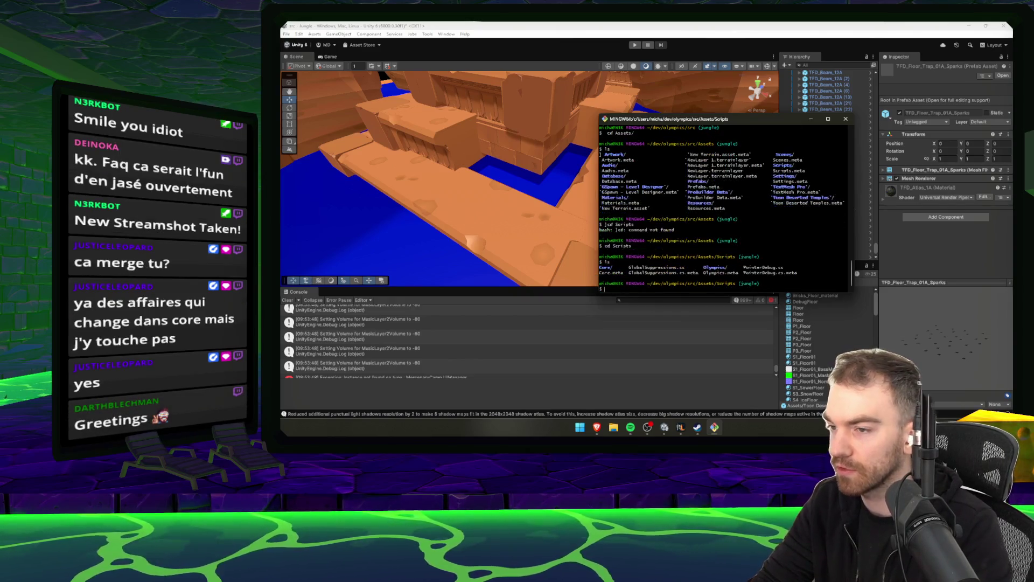
{"action": "type", "text": "cd Core"}
{"action": "key", "text": "Return"}
{"action": "type", "text": "ls"}
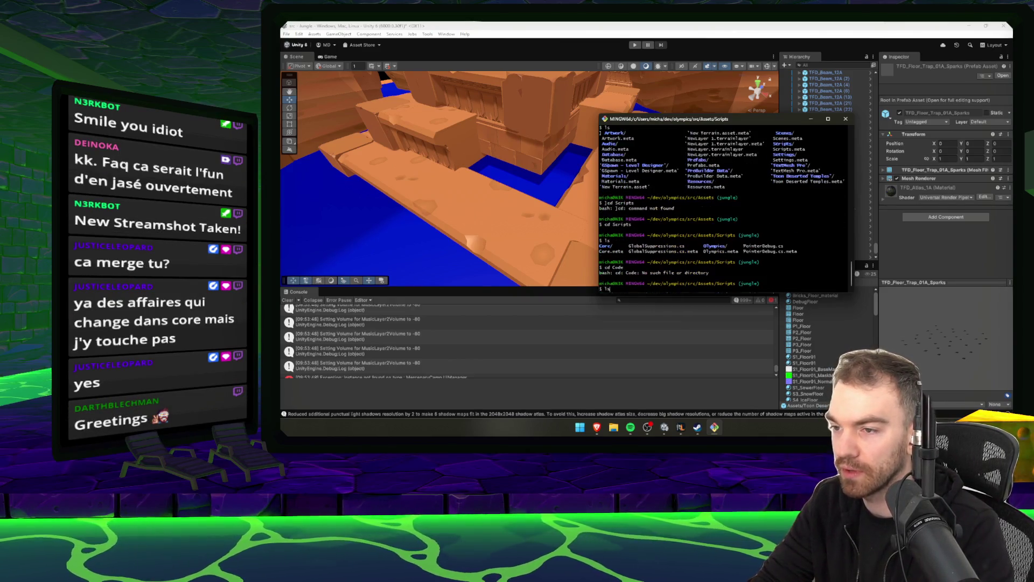
{"action": "key", "text": "Return"}
{"action": "key", "text": "Return"}
{"action": "type", "text": "ls"}
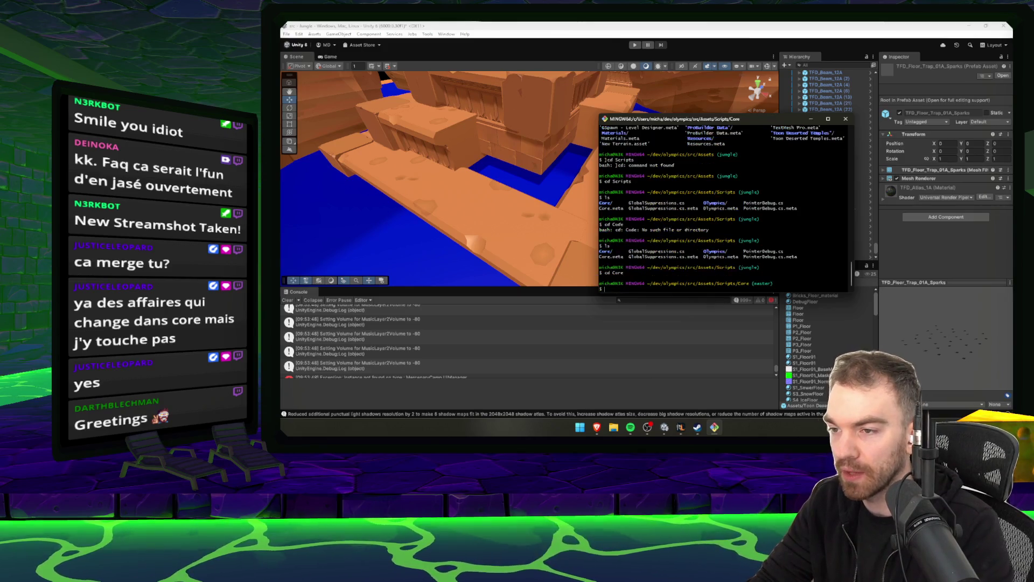
{"action": "key", "text": "Return"}
{"action": "type", "text": "r"}
{"action": "key", "text": "Return"}
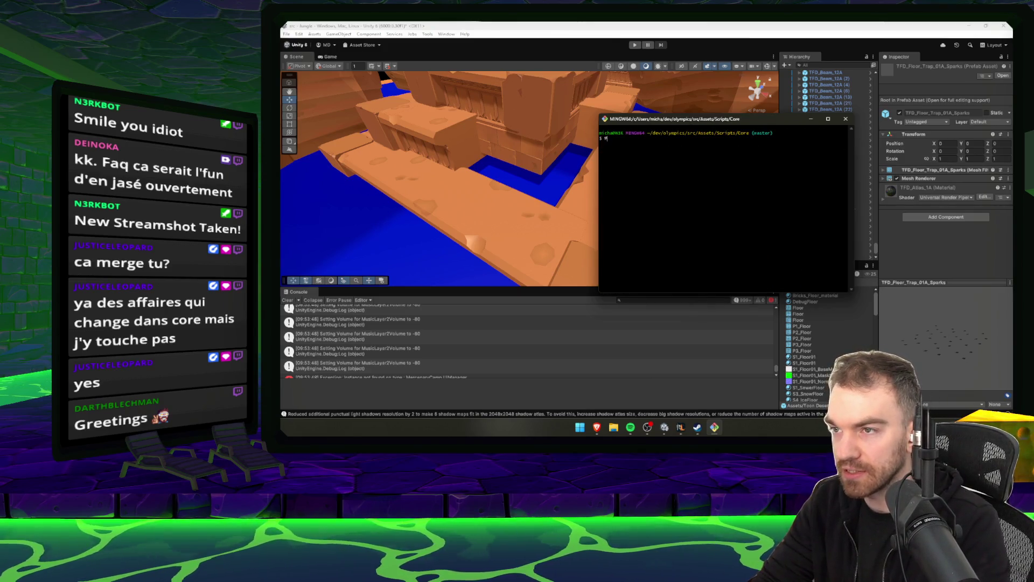
Clear the terminal and copy the full src/Assets/Scripts/Core folder path.
{"action": "left_click_drag", "start_coordinate": [738, 143], "coordinate": [613, 140]}
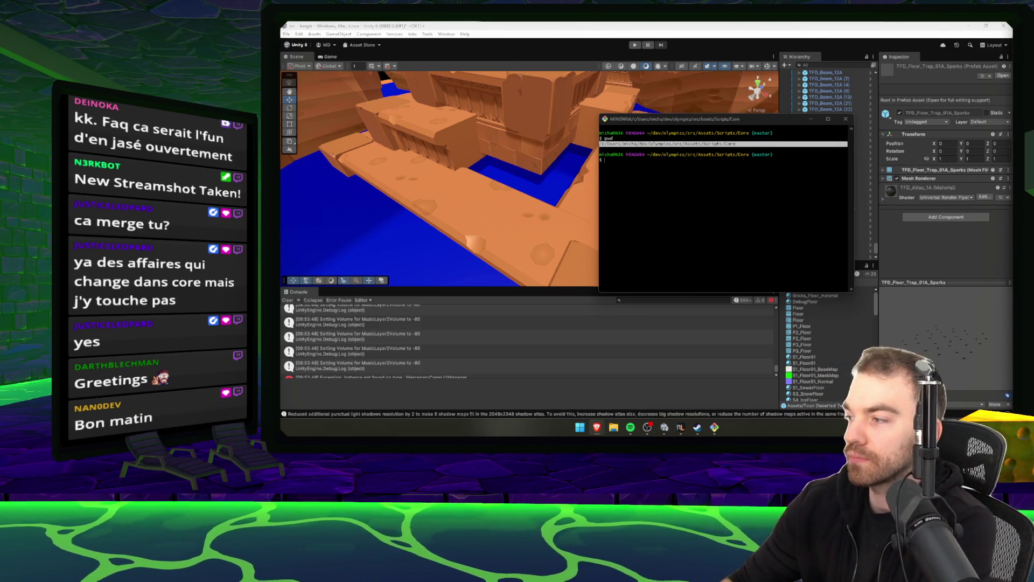
{"action": "left_click", "coordinate": [822, 274]}
{"action": "type", "text": "ls"}
{"action": "key", "text": "Return"}
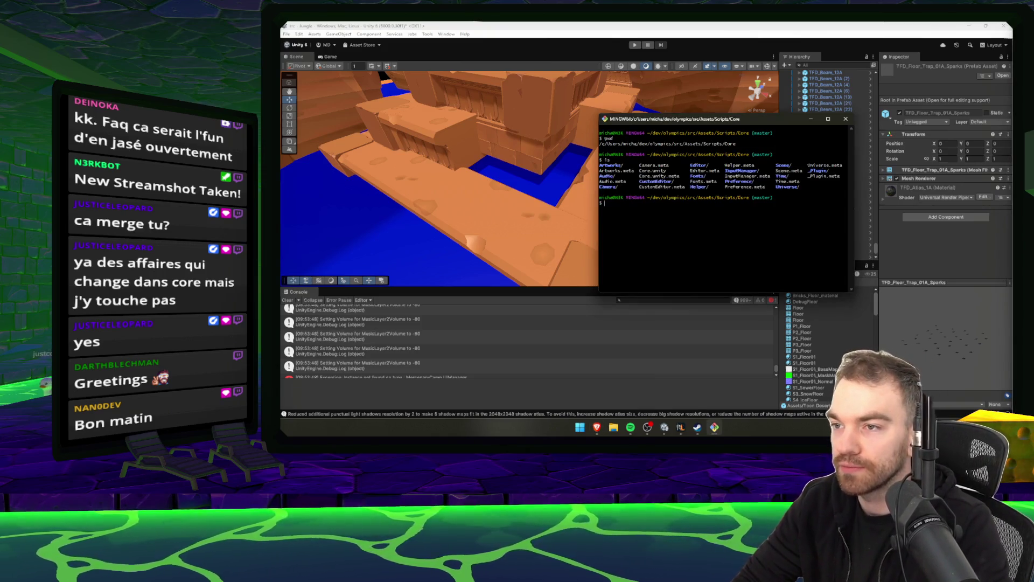
{"action": "type", "text": "cler"}
{"action": "key", "text": "Return"}
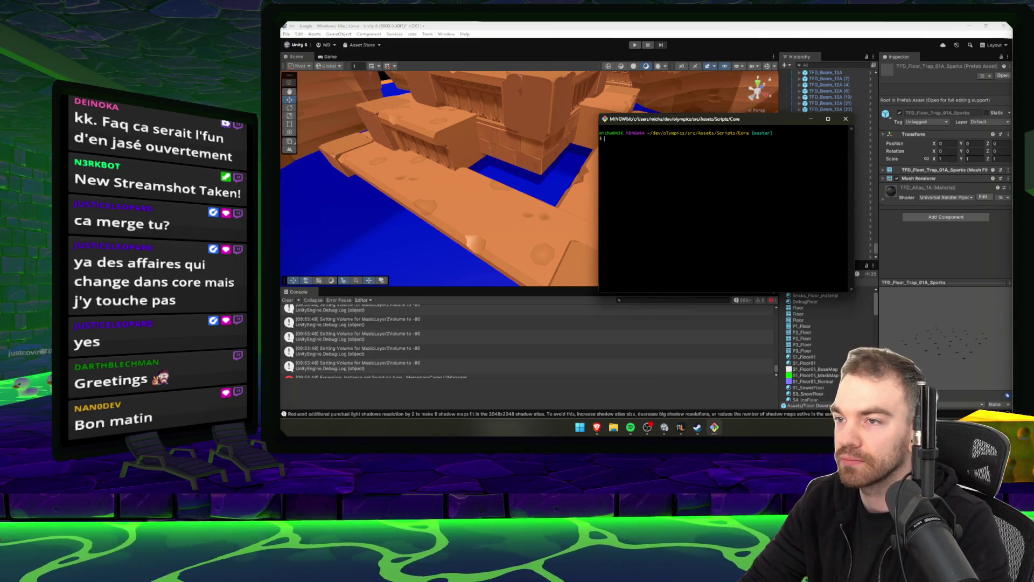
{"action": "left_click_drag", "start_coordinate": [734, 142], "coordinate": [601, 144]}
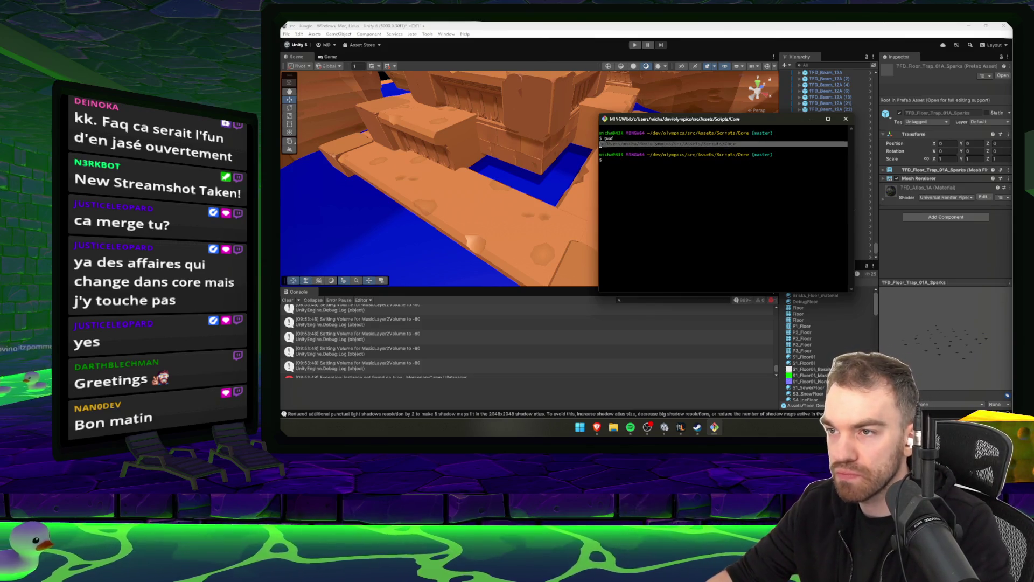
{"action": "key", "text": "ctrl+c"}
{"action": "key", "text": "super"}
{"action": "key", "text": "Escape"}
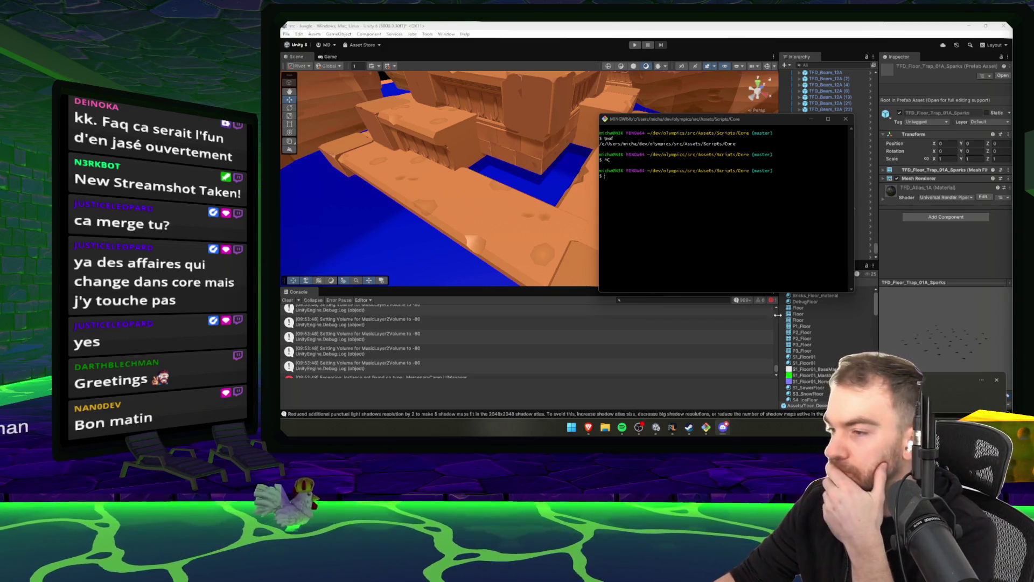
In RuneLite, chop the yew tree and deposit all the logs in the bank.
{"action": "left_click", "coordinate": [604, 393]}
{"action": "left_click", "coordinate": [672, 428]}
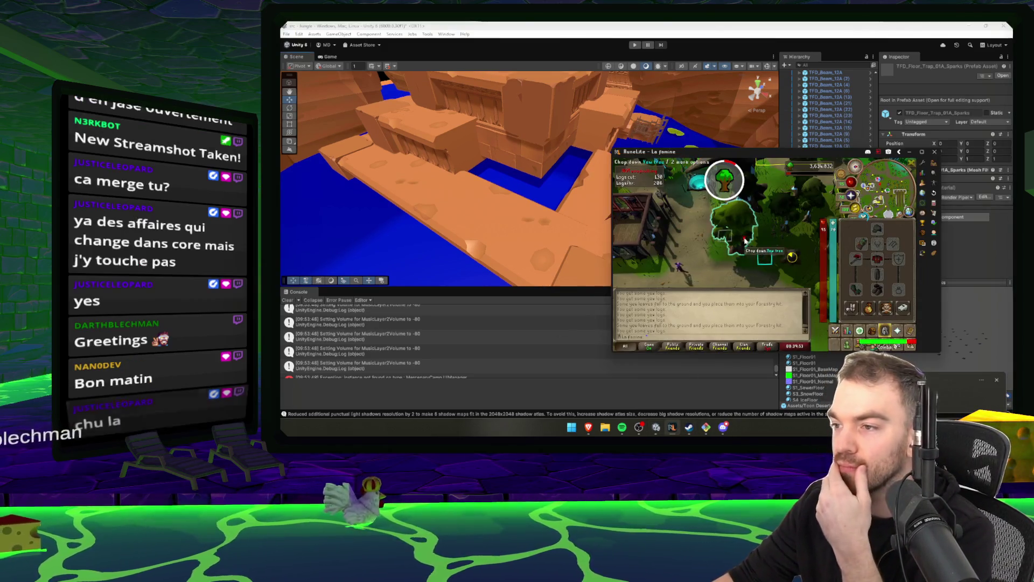
{"action": "left_click", "coordinate": [779, 277]}
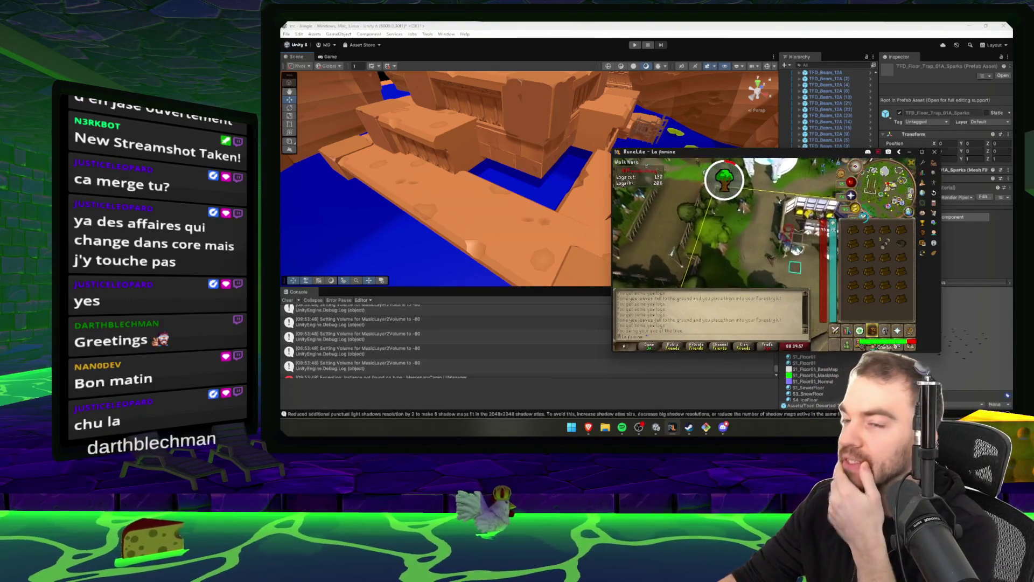
{"action": "left_click", "coordinate": [797, 277]}
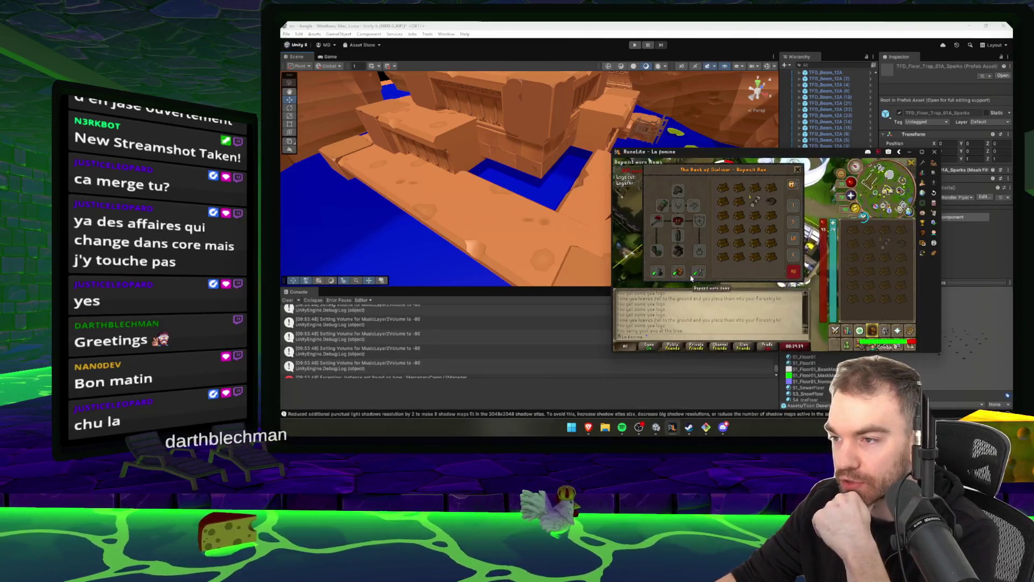
{"action": "left_click", "coordinate": [796, 171]}
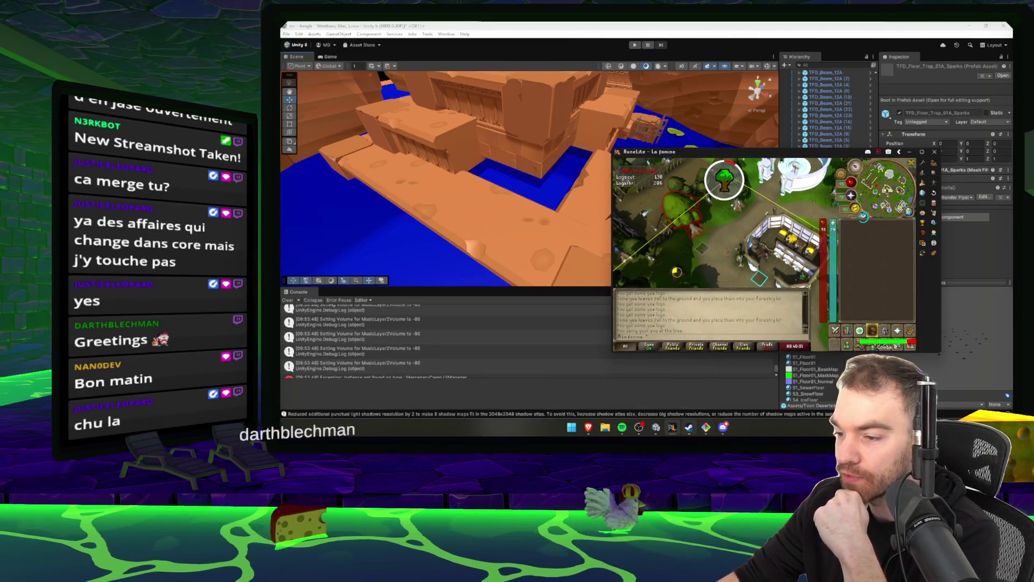
Hide Steam and RuneLite, then orbit the Unity scene around the temple.
{"action": "left_click", "coordinate": [688, 431]}
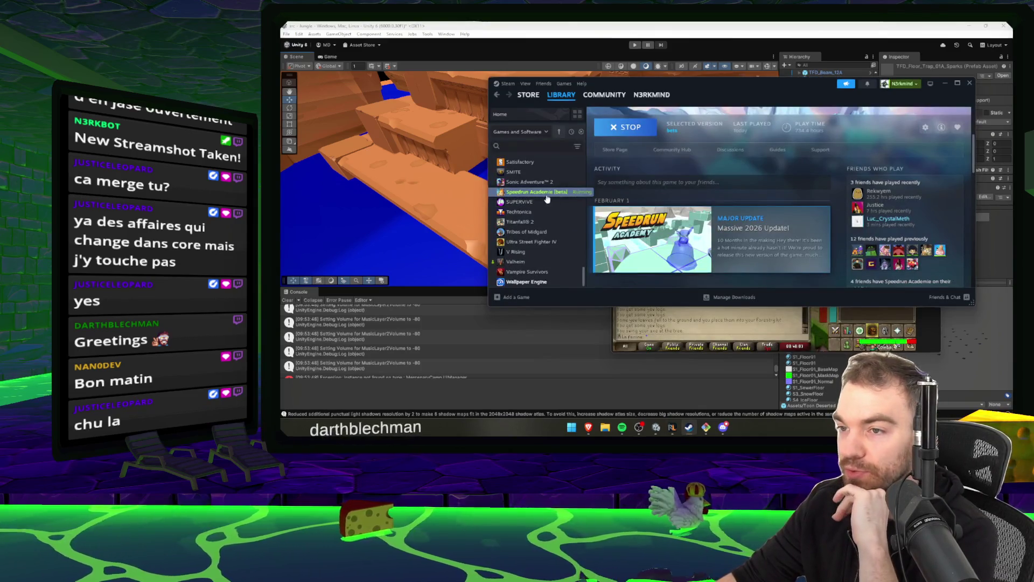
{"action": "left_click", "coordinate": [946, 85]}
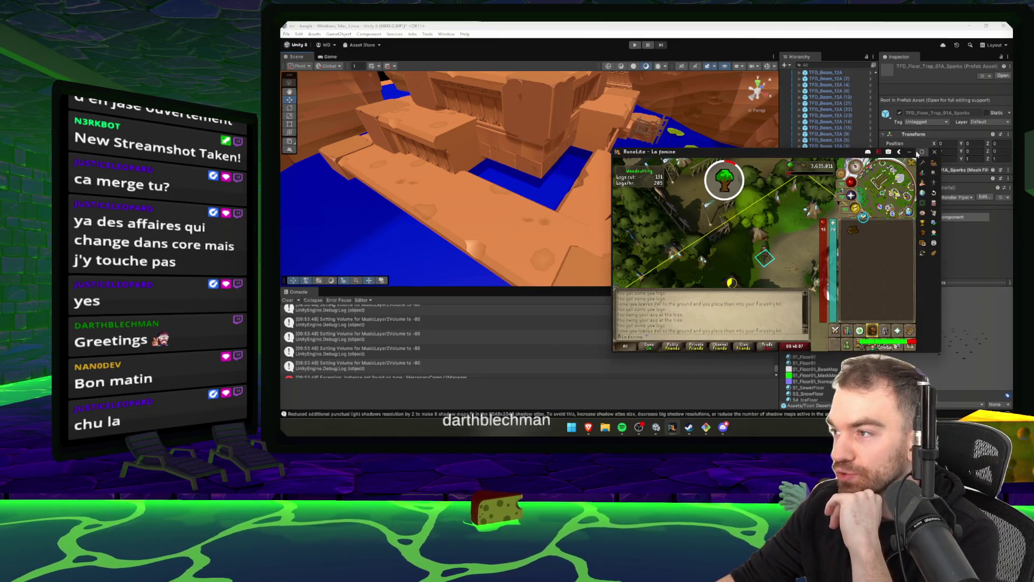
{"action": "left_click", "coordinate": [910, 151]}
{"action": "mouse_move", "coordinate": [701, 205]}
{"action": "left_mouse_down"}
{"action": "mouse_move", "coordinate": [665, 230]}
{"action": "mouse_move", "coordinate": [665, 174]}
{"action": "left_mouse_up"}
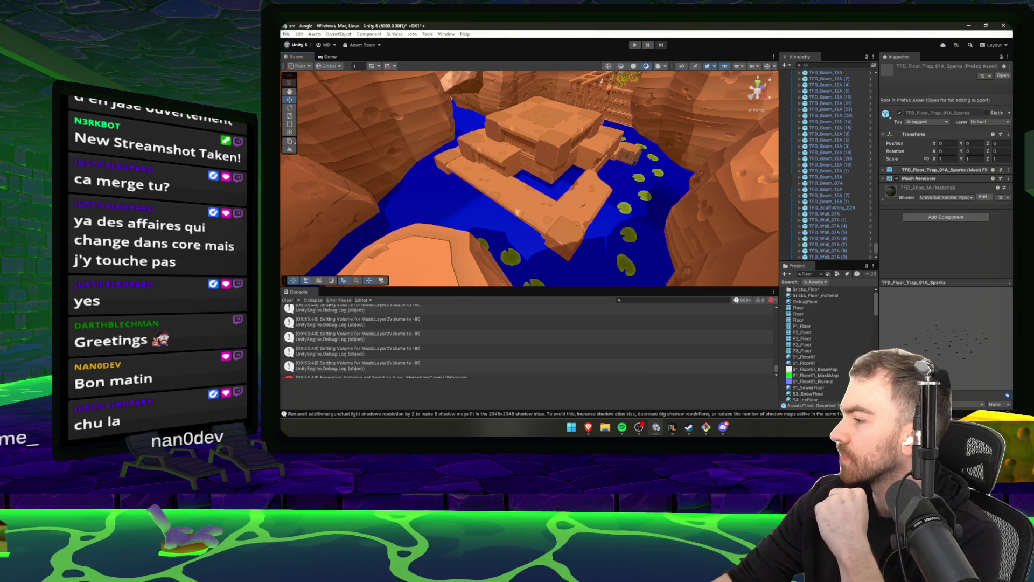
Run git status in Git Bash, then return to Unity and orbit the temple island.
{"action": "left_click", "coordinate": [706, 427]}
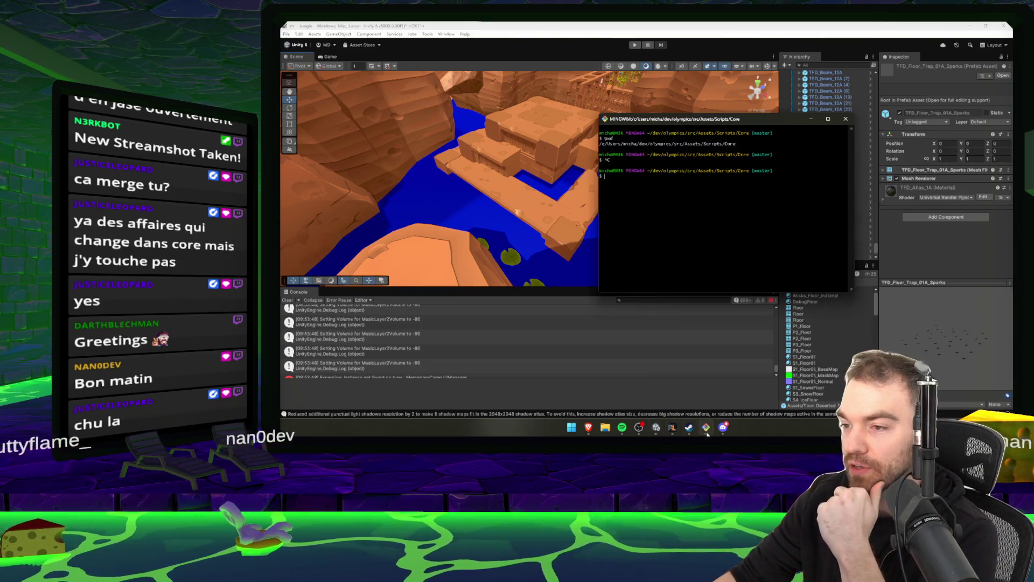
{"action": "type", "text": "git status"}
{"action": "key", "text": "Return"}
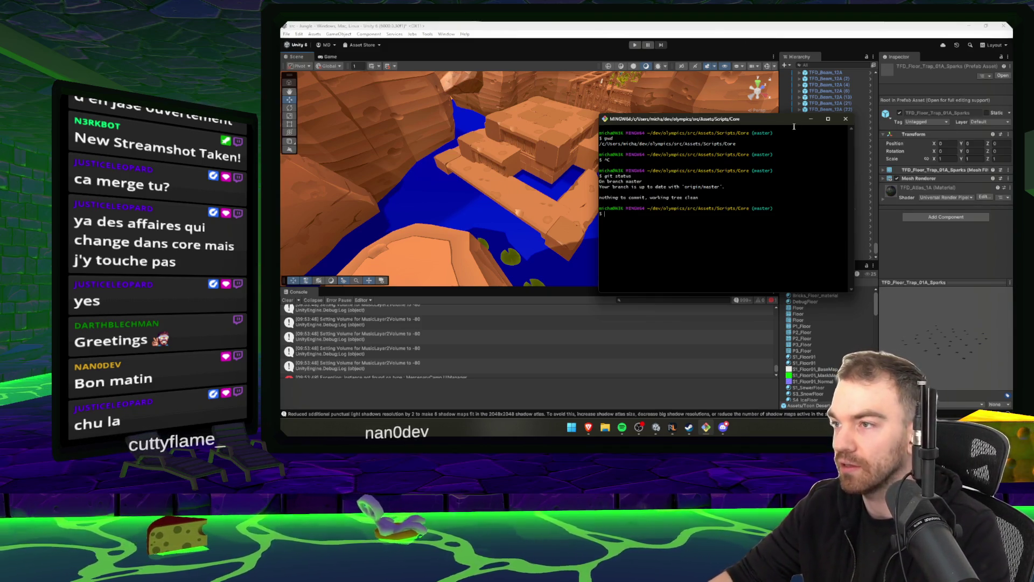
{"action": "left_click_drag", "start_coordinate": [775, 121], "coordinate": [799, 131]}
{"action": "left_click", "coordinate": [832, 124]}
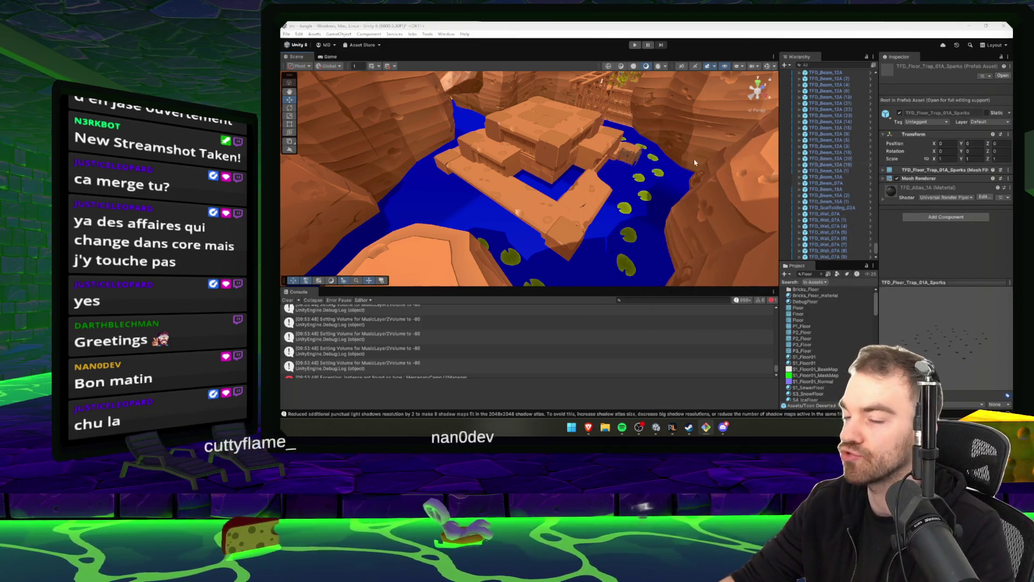
{"action": "mouse_move", "coordinate": [582, 189]}
{"action": "left_mouse_down"}
{"action": "mouse_move", "coordinate": [623, 187]}
{"action": "mouse_move", "coordinate": [710, 249]}
{"action": "left_mouse_up"}
Clear the terminal and rerun git status, showing master clean and up to date.
{"action": "key", "text": "alt+Tab"}
{"action": "type", "text": "gi"}
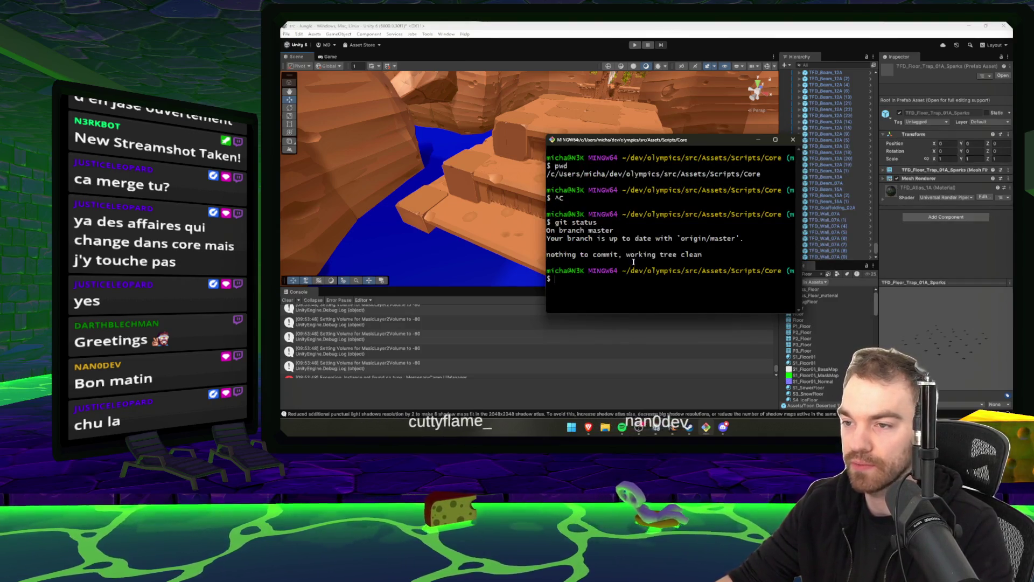
{"action": "key", "text": "ctrl+l"}
{"action": "type", "text": "t status"}
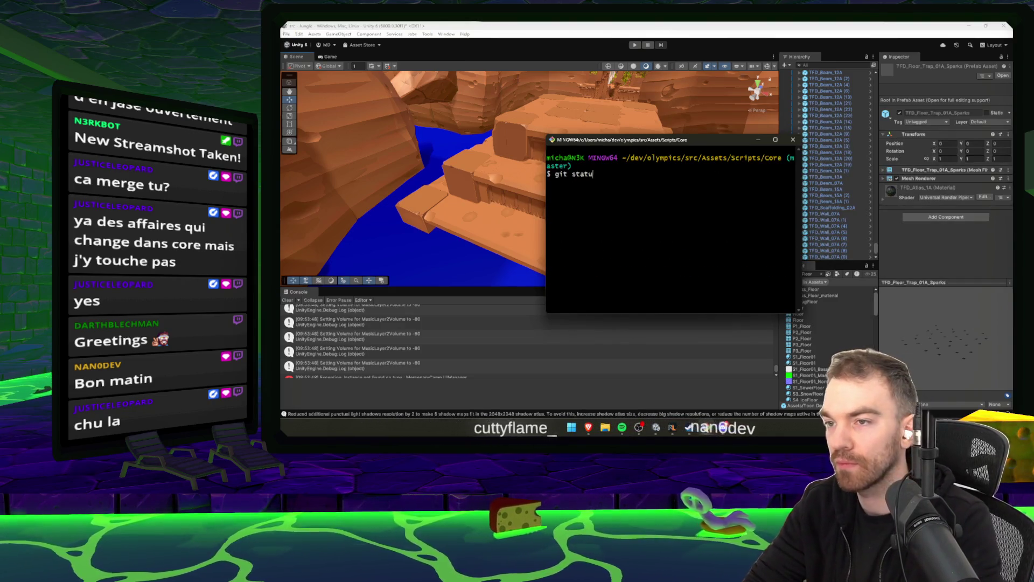
{"action": "key", "text": "Return"}
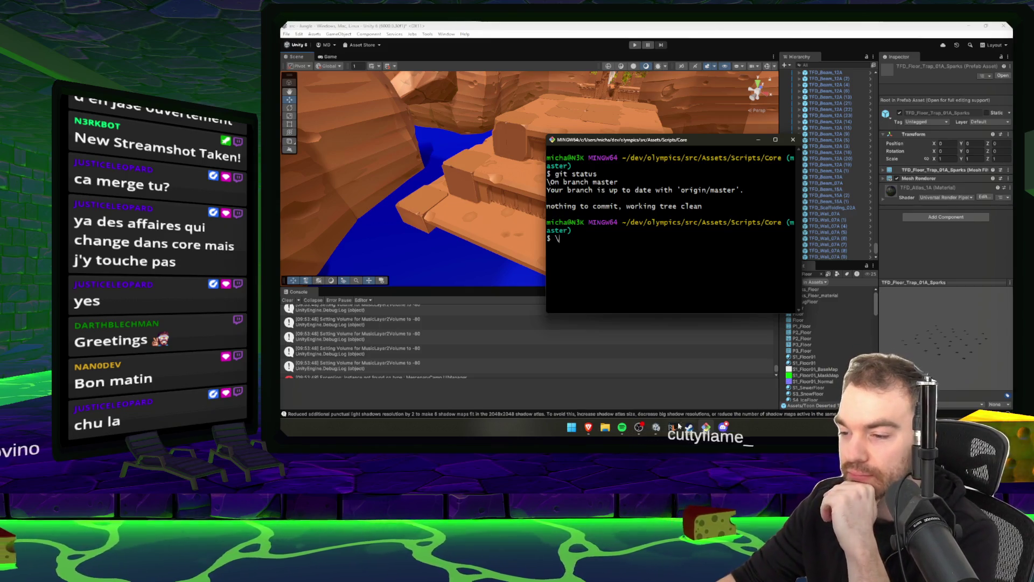
Select the Every Morning track in Spotify, then hide Spotify.
{"action": "left_click", "coordinate": [622, 427]}
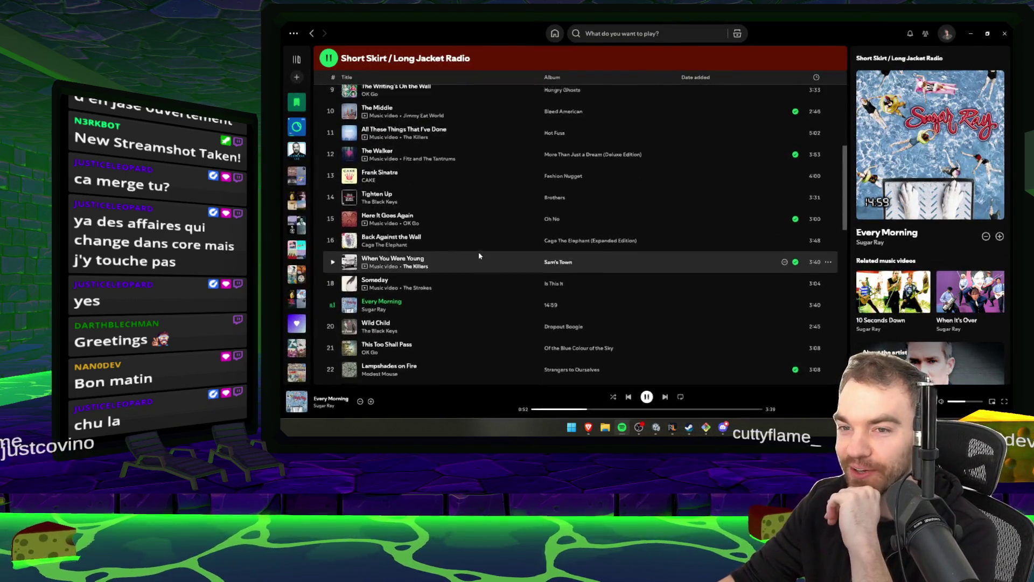
{"action": "scroll", "coordinate": [479, 255], "scroll_direction": "down", "scroll_amount": 3}
{"action": "left_click", "coordinate": [440, 220]}
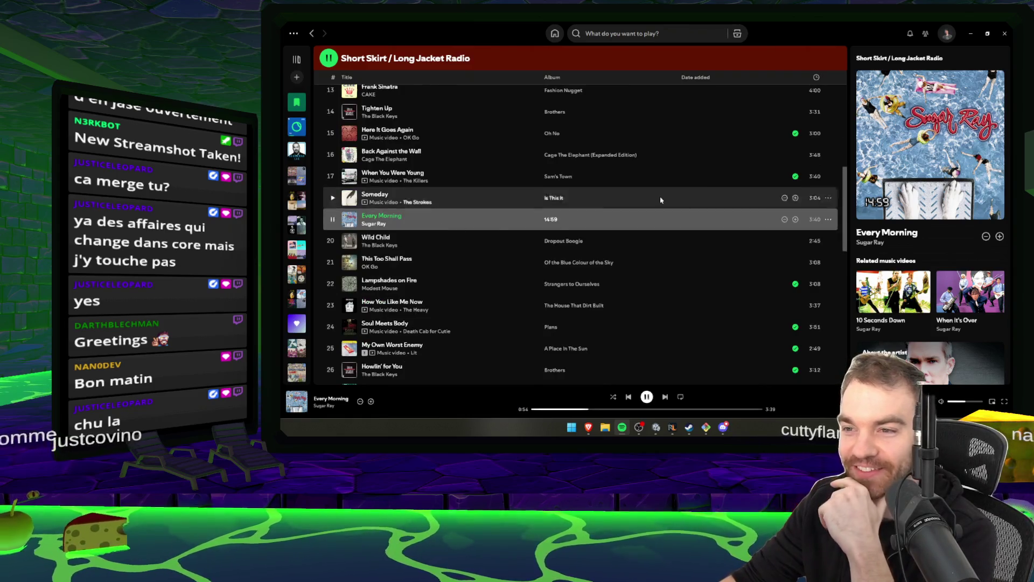
{"action": "left_click", "coordinate": [977, 39]}
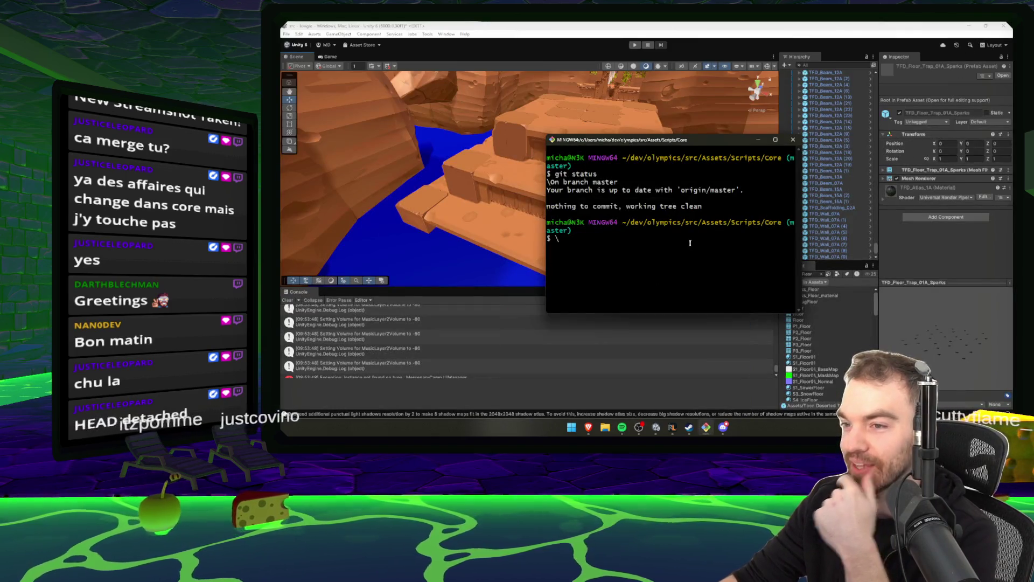
Run git pull, confirming master is already up to date, and reposition the terminal.
{"action": "type", "text": "git"}
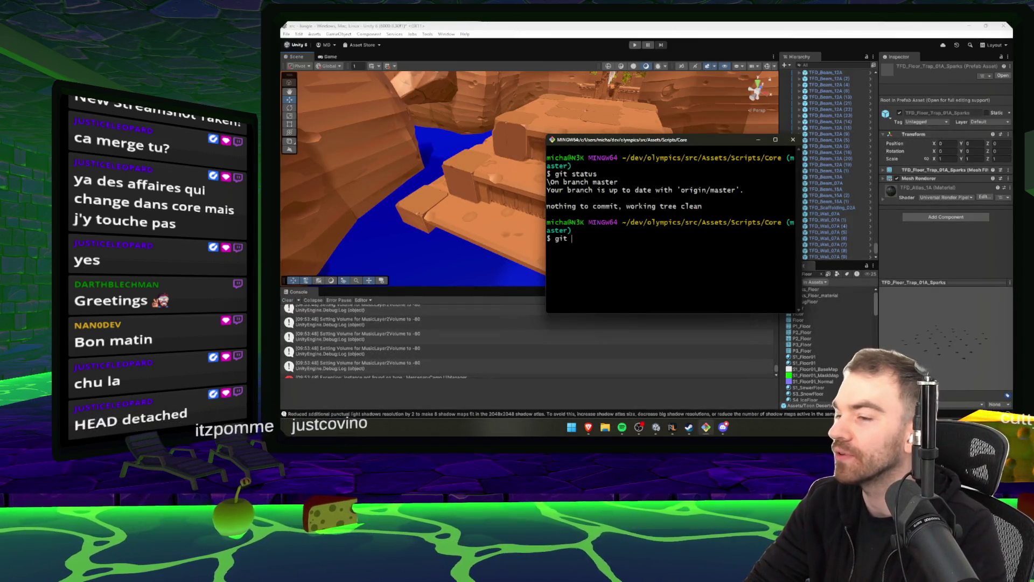
{"action": "type", "text": " pull"}
{"action": "key", "text": "Return"}
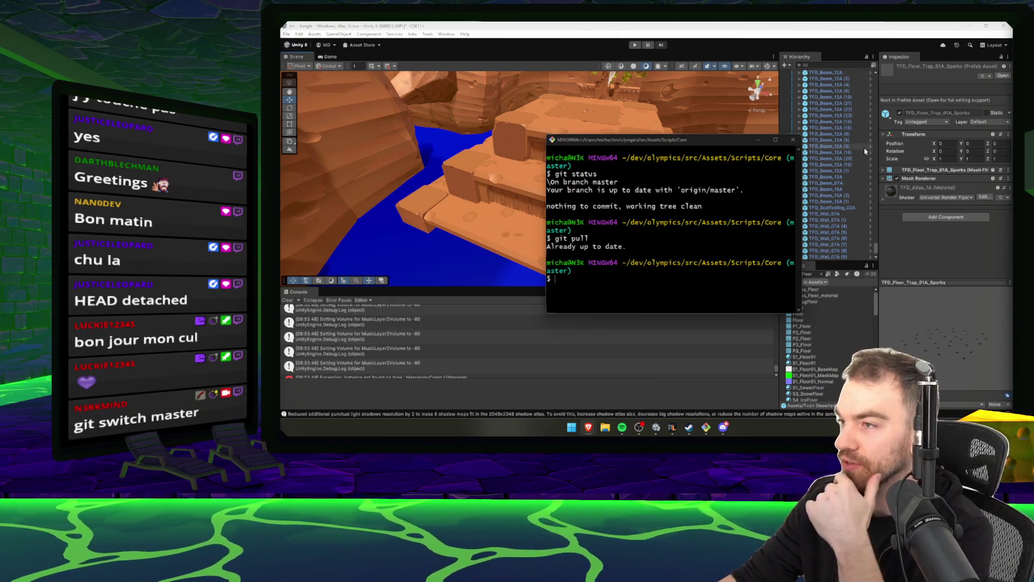
{"action": "left_click_drag", "start_coordinate": [747, 146], "coordinate": [707, 134]}
{"action": "left_click_drag", "start_coordinate": [687, 267], "coordinate": [687, 271]}
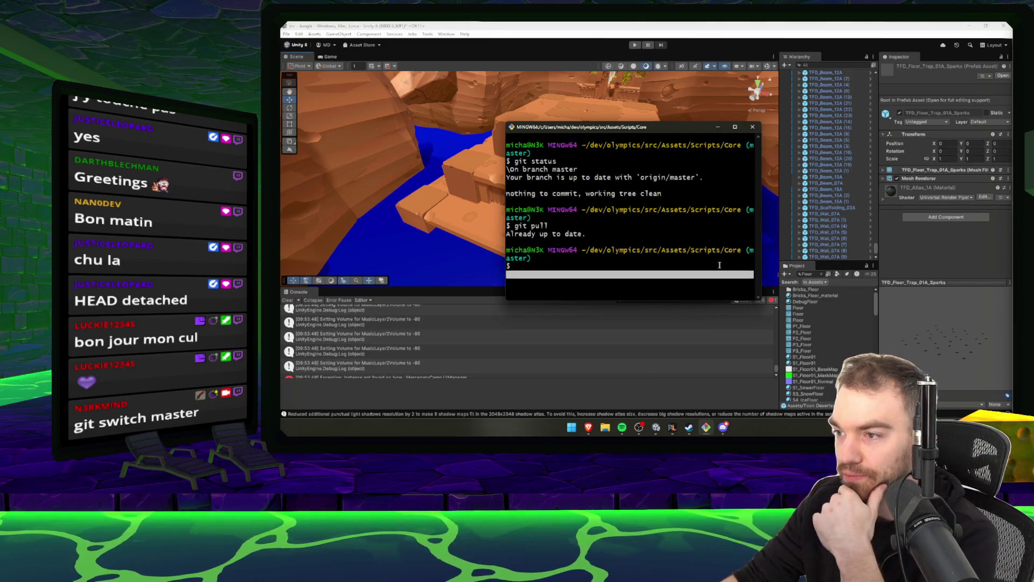
Shrink the terminal font, hide it to orbit the Unity island, then restore it.
{"action": "key", "text": "ctrl+minus"}
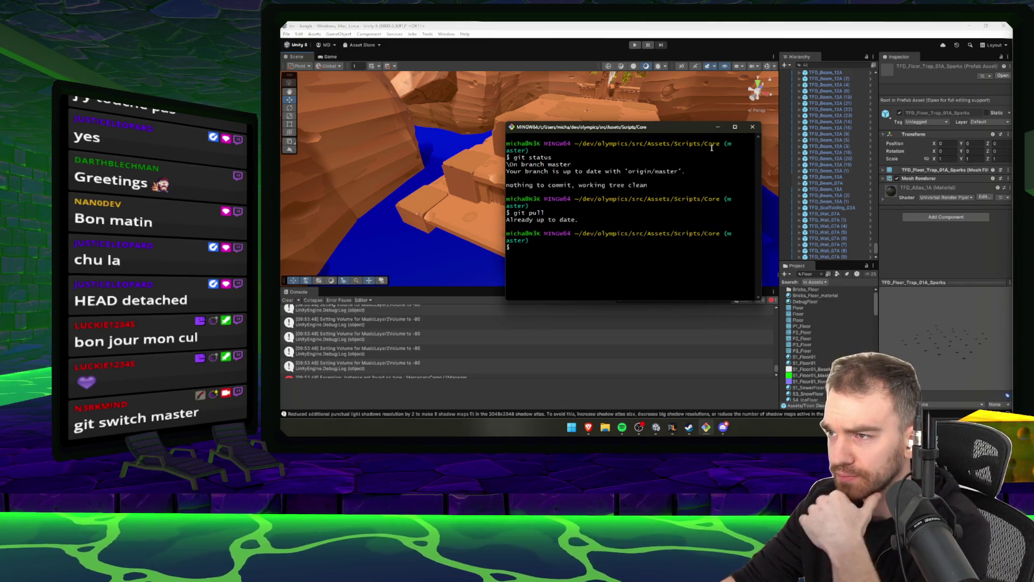
{"action": "left_click", "coordinate": [717, 127]}
{"action": "mouse_move", "coordinate": [626, 219]}
{"action": "left_mouse_down"}
{"action": "mouse_move", "coordinate": [598, 230]}
{"action": "mouse_move", "coordinate": [630, 237]}
{"action": "left_mouse_up"}
{"action": "left_click", "coordinate": [706, 427]}
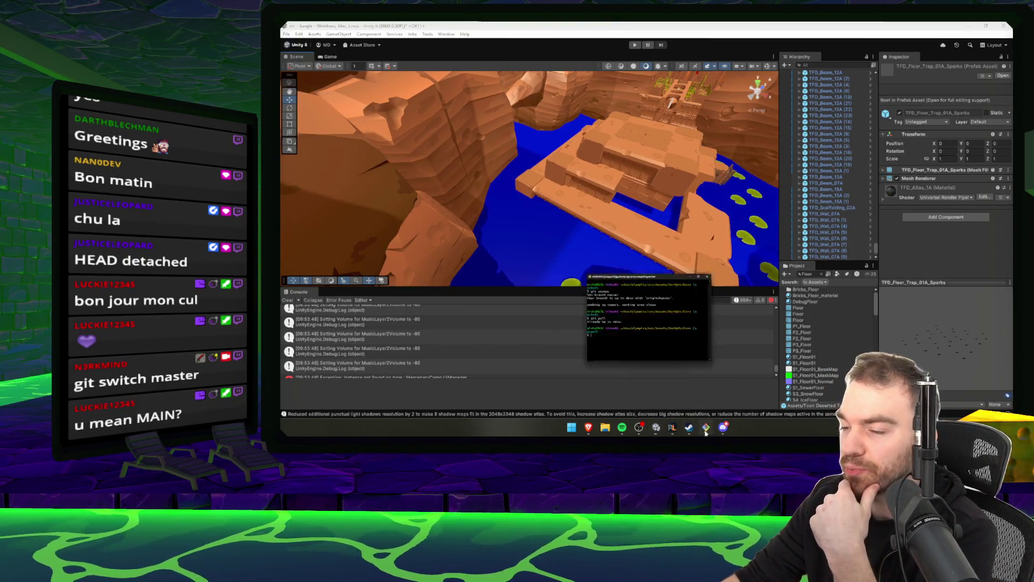
Widen the Git Bash window and clear all earlier output.
{"action": "left_click_drag", "start_coordinate": [761, 299], "coordinate": [835, 299]}
{"action": "type", "text": "clear"}
{"action": "key", "text": "Return"}
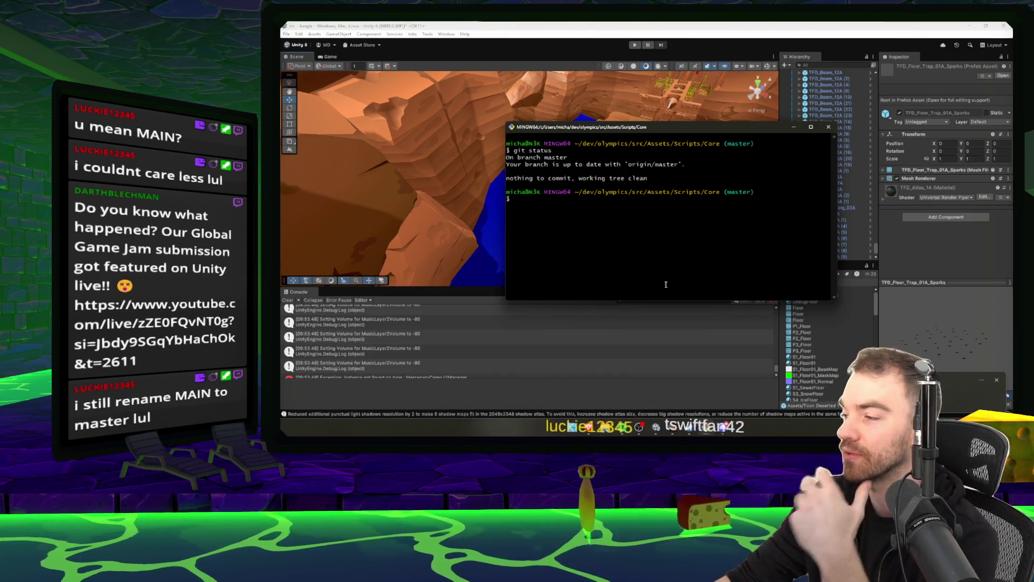
Chop the yew tree in RuneLite, hide the game, and bring Unity to the front.
{"action": "left_click", "coordinate": [672, 427]}
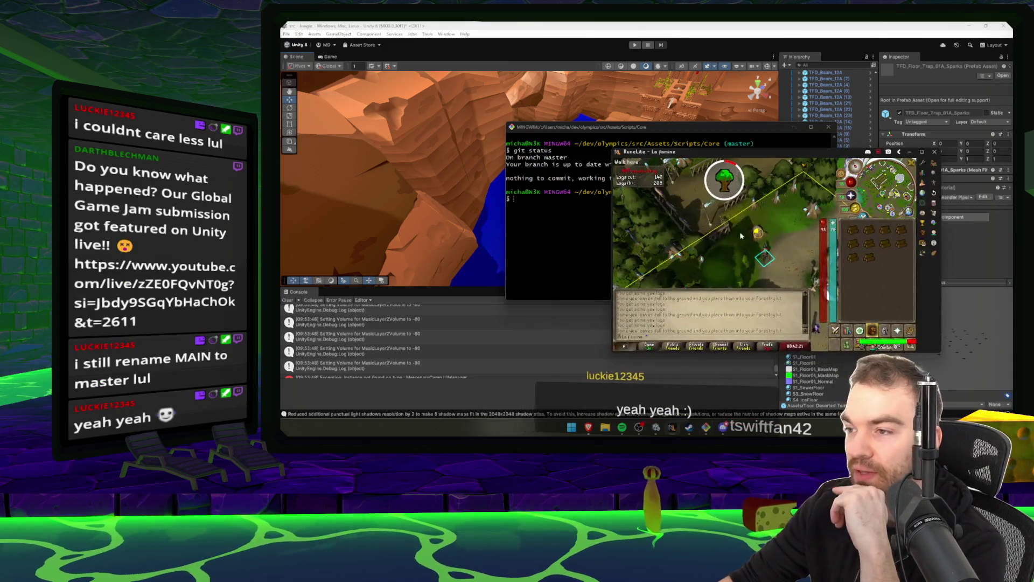
{"action": "left_click", "coordinate": [743, 274]}
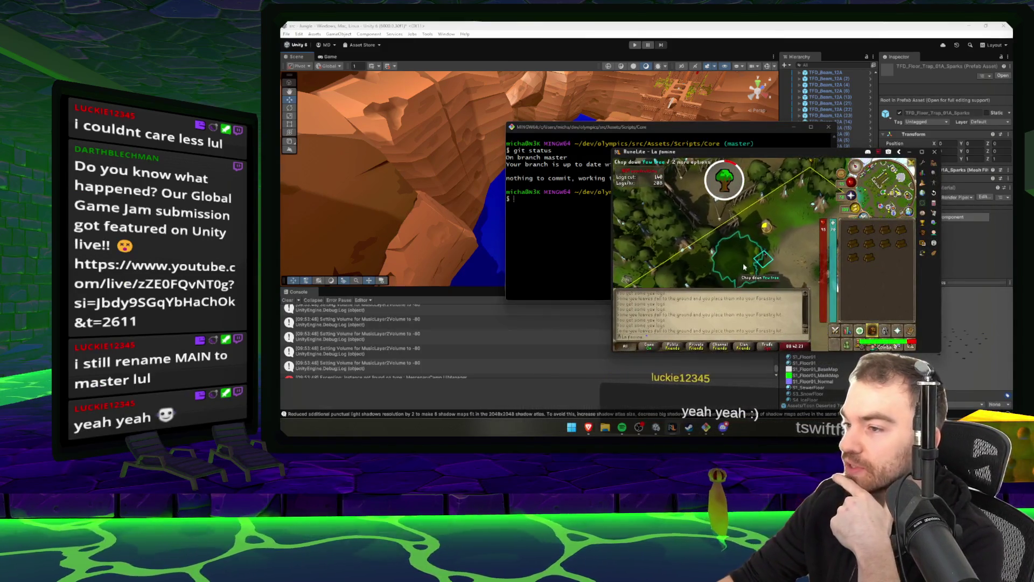
{"action": "left_click", "coordinate": [910, 151]}
{"action": "left_click_drag", "start_coordinate": [712, 131], "coordinate": [665, 115]}
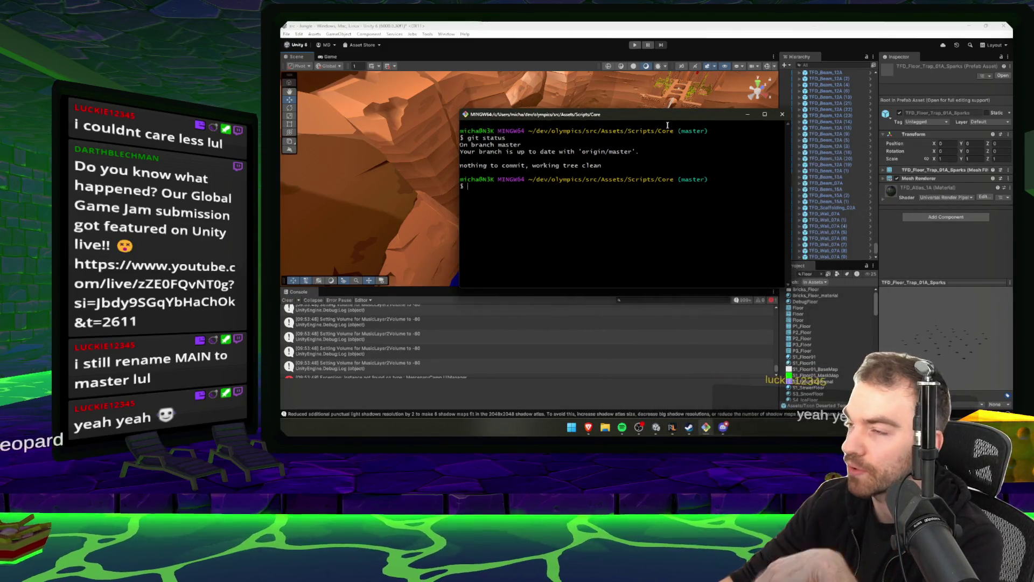
{"action": "left_click", "coordinate": [748, 25]}
Clear the console, select P3_Floor, drop the Floor filter and inspect a SEW ceiling model.
{"action": "mouse_move", "coordinate": [653, 247]}
{"action": "left_mouse_down"}
{"action": "mouse_move", "coordinate": [602, 287]}
{"action": "mouse_move", "coordinate": [603, 263]}
{"action": "left_mouse_up"}
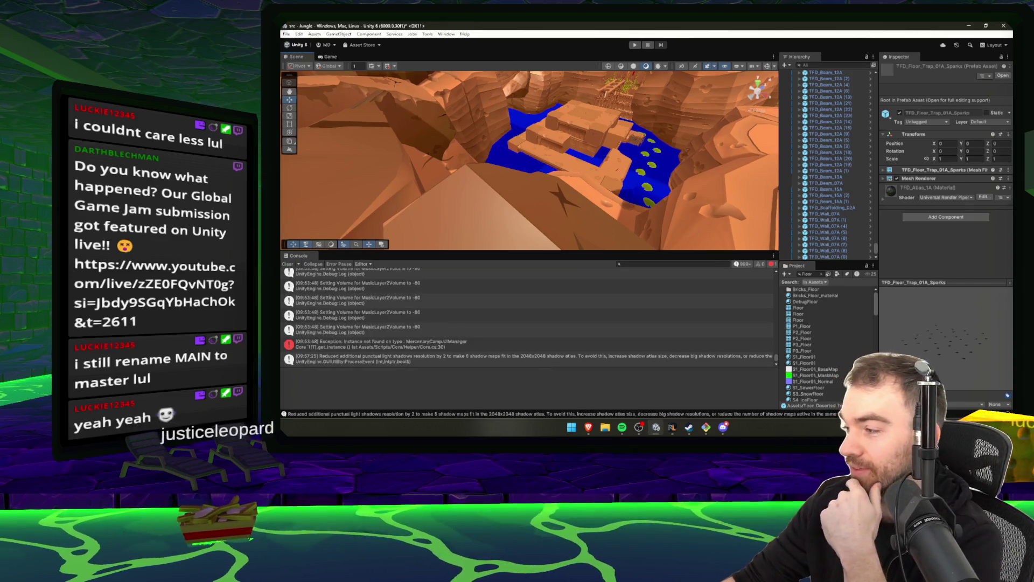
{"action": "left_click", "coordinate": [289, 265]}
{"action": "left_click_drag", "start_coordinate": [582, 210], "coordinate": [641, 175]}
{"action": "left_click", "coordinate": [802, 345]}
{"action": "left_click", "coordinate": [823, 274]}
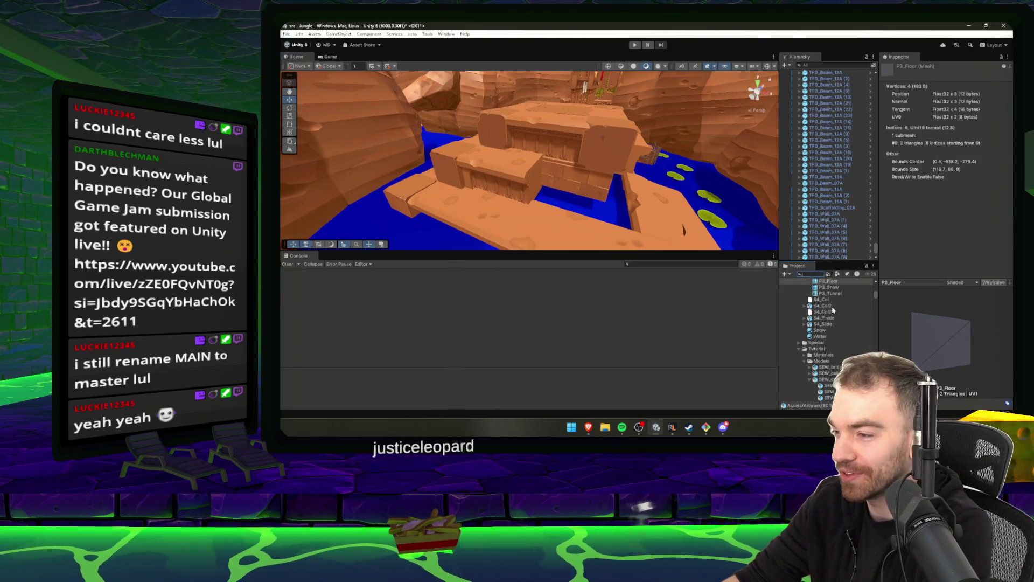
{"action": "scroll", "coordinate": [836, 336], "scroll_direction": "down", "scroll_amount": 5}
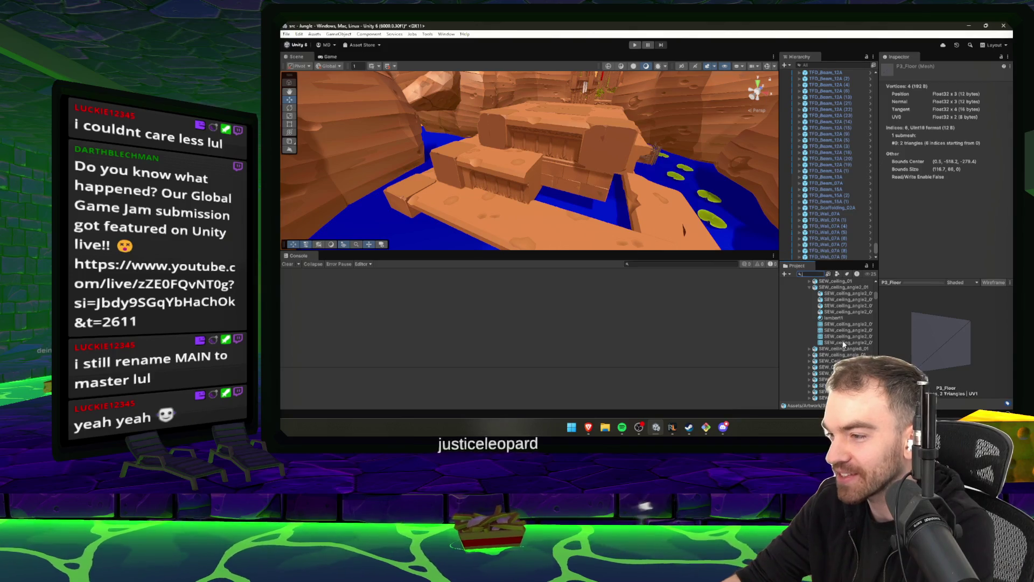
{"action": "left_click", "coordinate": [825, 386]}
{"action": "scroll", "coordinate": [843, 305], "scroll_direction": "up", "scroll_amount": 10}
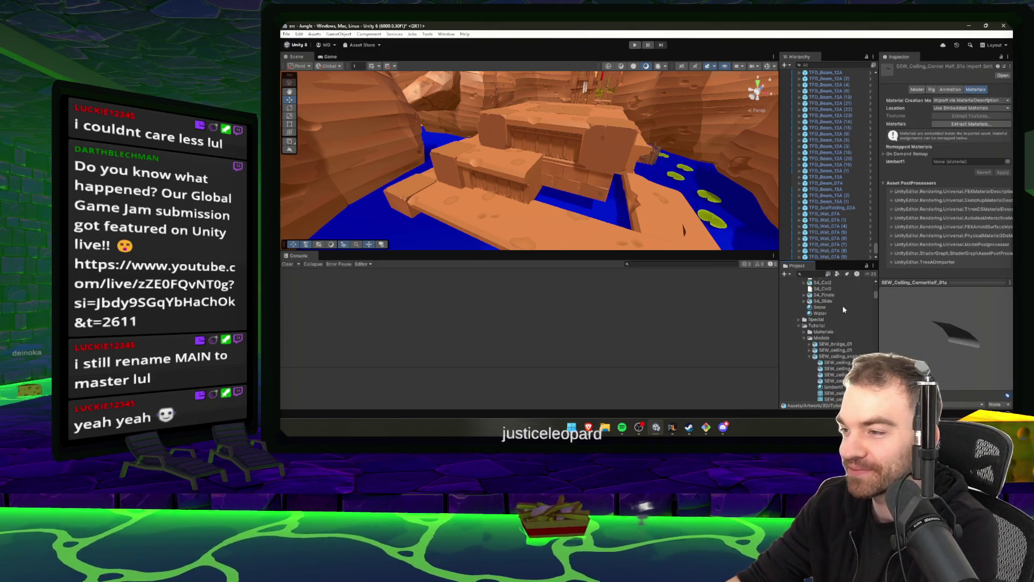
Browse the Tutorial sewer prefabs, from SEW_ceiling_angle_01 to SEW_Wall_Corner_out_01.
{"action": "left_click", "coordinate": [805, 318]}
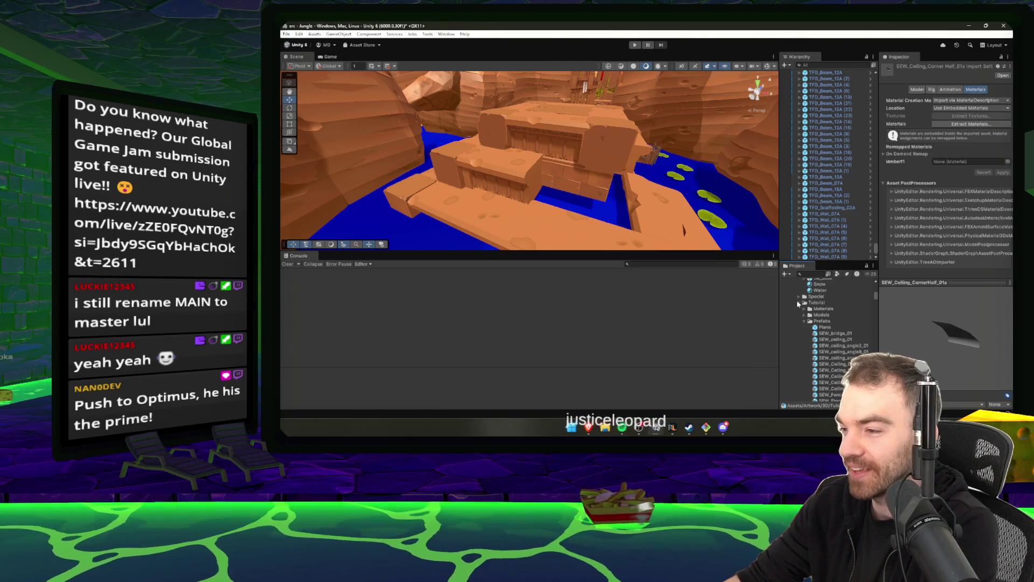
{"action": "left_click", "coordinate": [833, 357]}
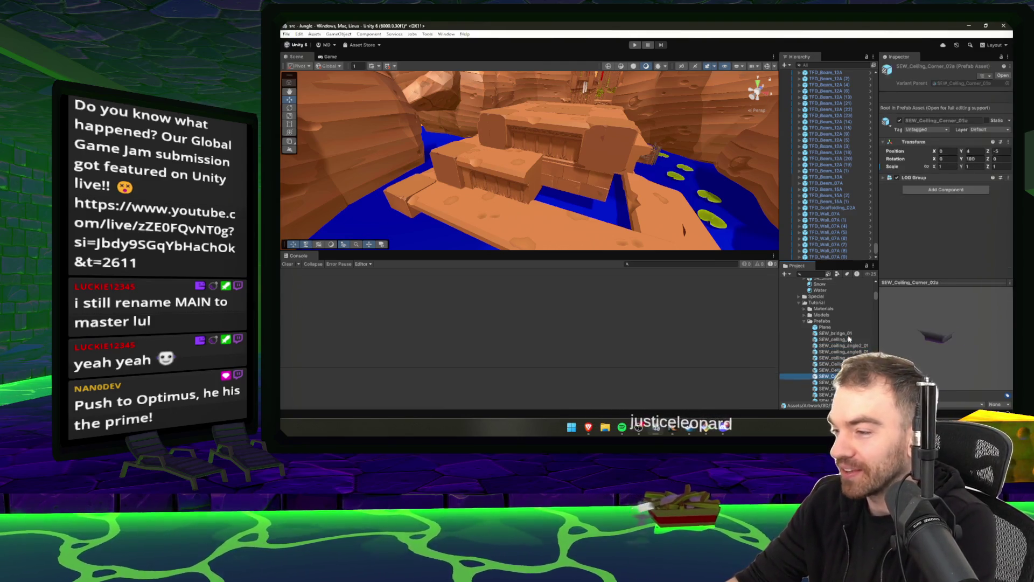
{"action": "key", "text": "Down"}
{"action": "key", "text": "Down"}
{"action": "key", "text": "Down"}
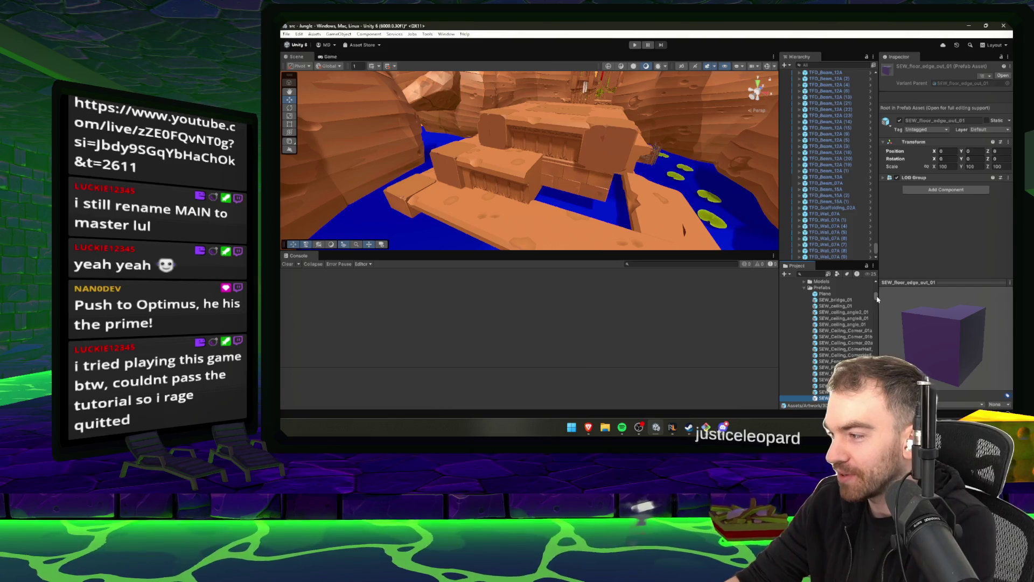
{"action": "scroll", "coordinate": [845, 356], "scroll_direction": "down", "scroll_amount": 3}
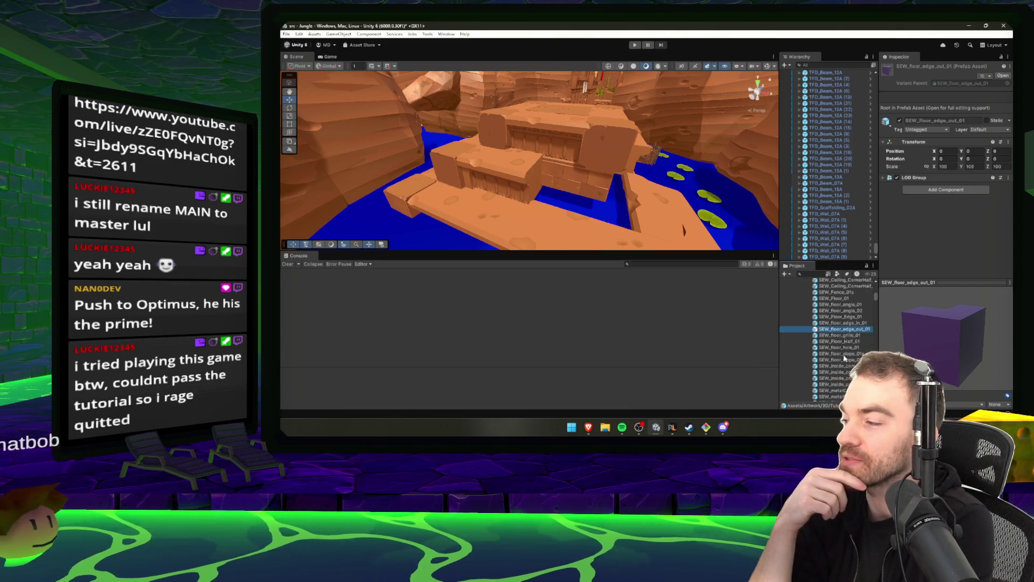
{"action": "scroll", "coordinate": [843, 357], "scroll_direction": "down", "scroll_amount": 3}
{"action": "left_click", "coordinate": [840, 355]}
{"action": "scroll", "coordinate": [838, 354], "scroll_direction": "down", "scroll_amount": 10}
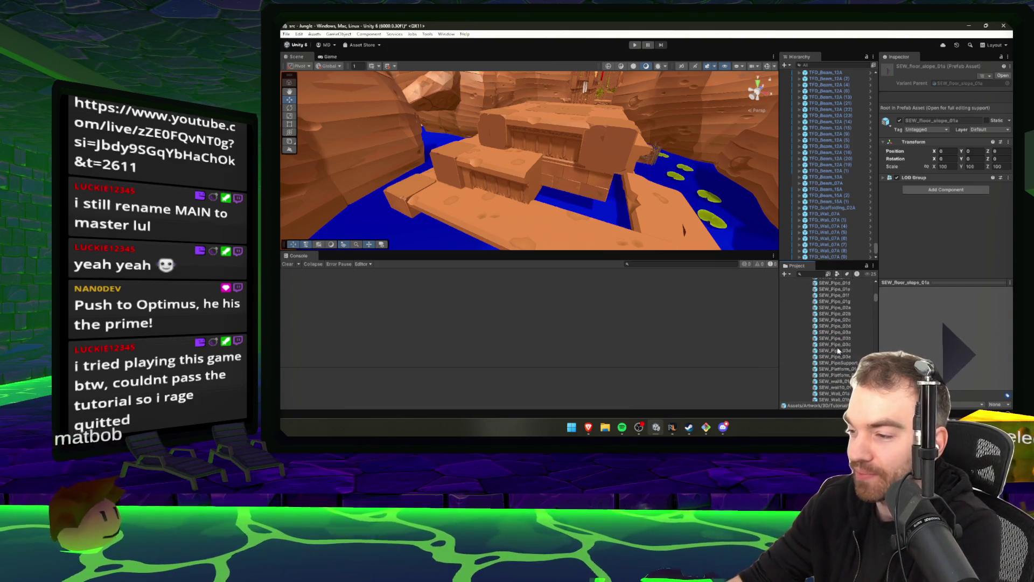
{"action": "left_click", "coordinate": [846, 309]}
Inspect the DebugDeathWaterSwamp material and collapse the 3D artwork folder.
{"action": "left_click", "coordinate": [689, 427]}
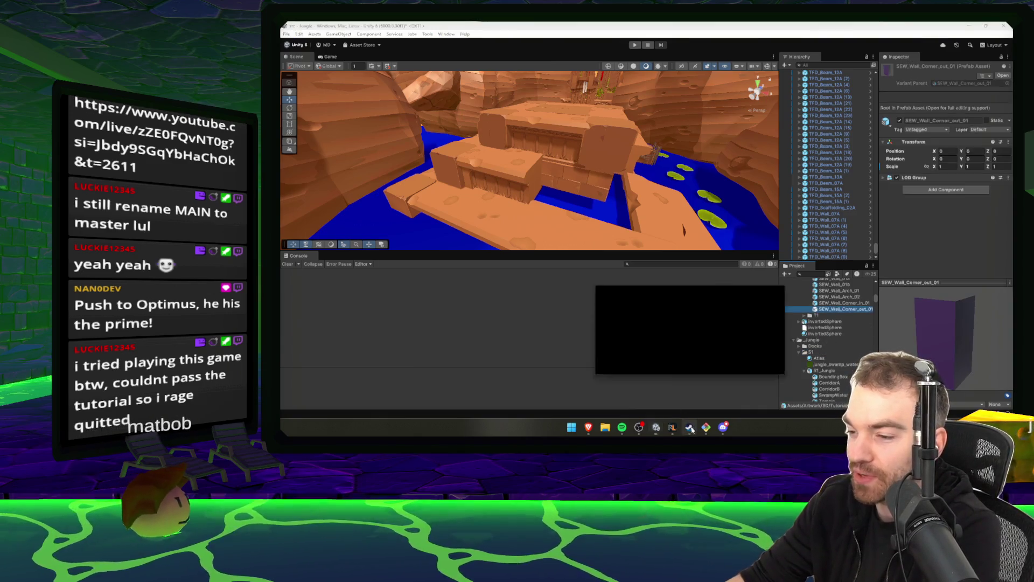
{"action": "mouse_move", "coordinate": [861, 223]}
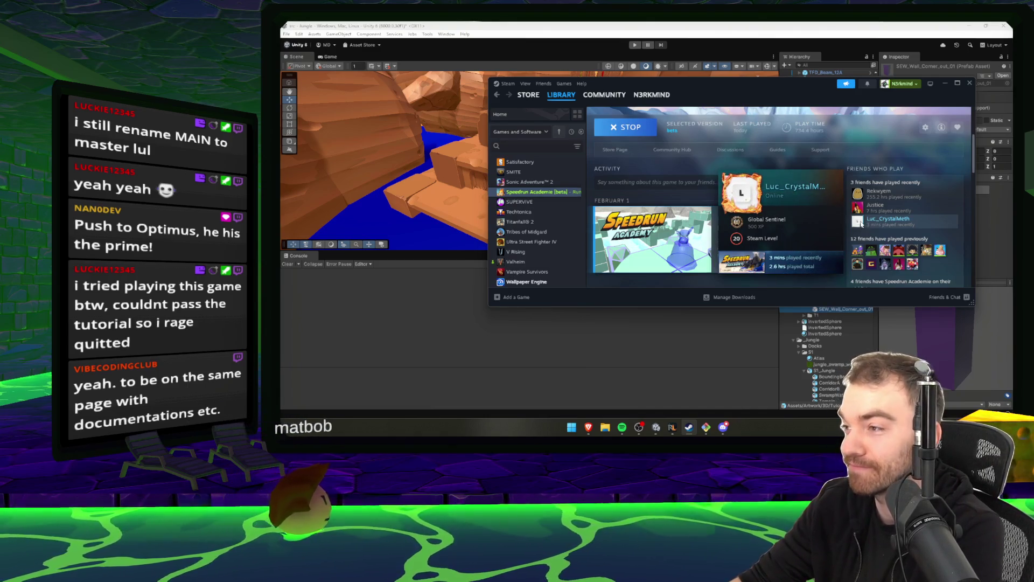
{"action": "left_click", "coordinate": [911, 313]}
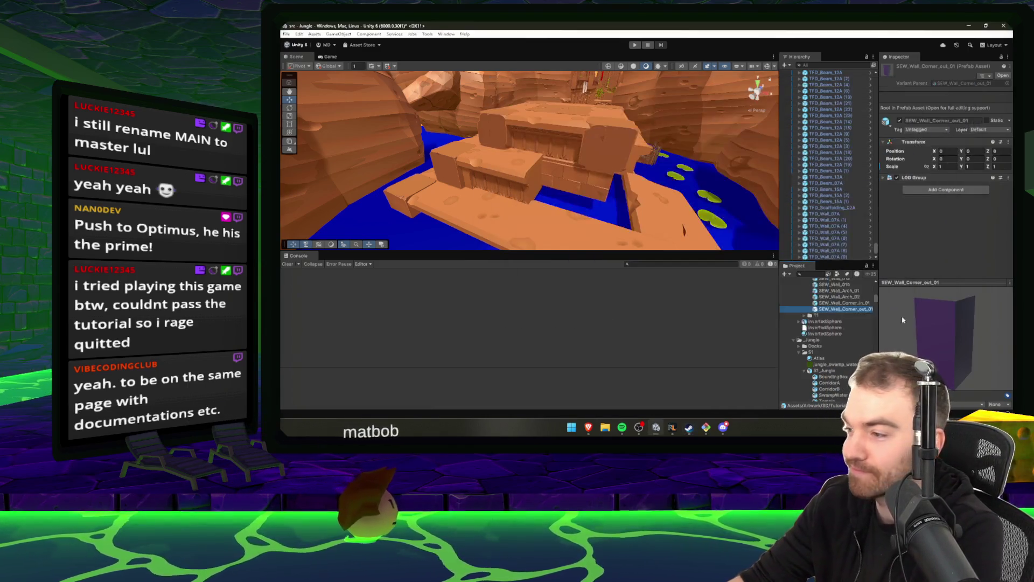
{"action": "key", "text": "Up"}
{"action": "key", "text": "Up"}
{"action": "key", "text": "Up"}
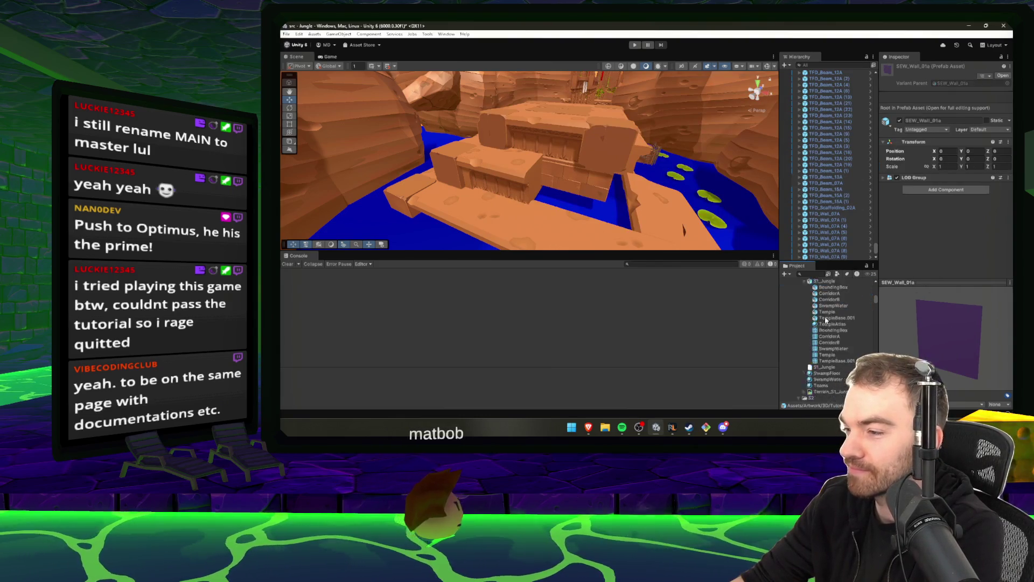
{"action": "scroll", "coordinate": [829, 322], "scroll_direction": "up", "scroll_amount": 3}
{"action": "scroll", "coordinate": [816, 323], "scroll_direction": "up", "scroll_amount": 5}
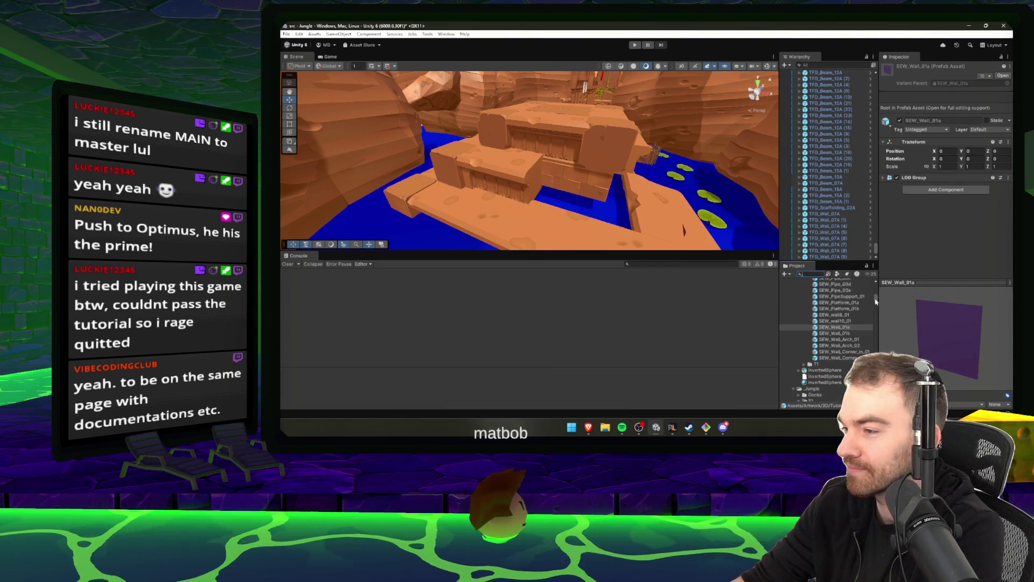
{"action": "left_click", "coordinate": [845, 331]}
{"action": "left_click", "coordinate": [793, 295]}
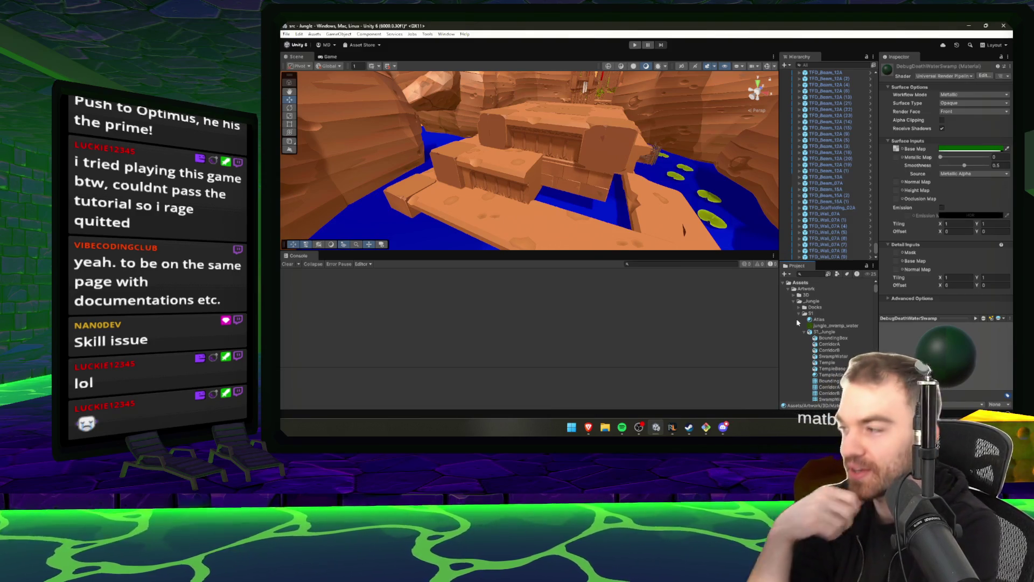
Collapse the S1, Database, Scripts, GSpawn, Scenes and Toon Deserted Temples folders.
{"action": "double_click", "coordinate": [811, 314]}
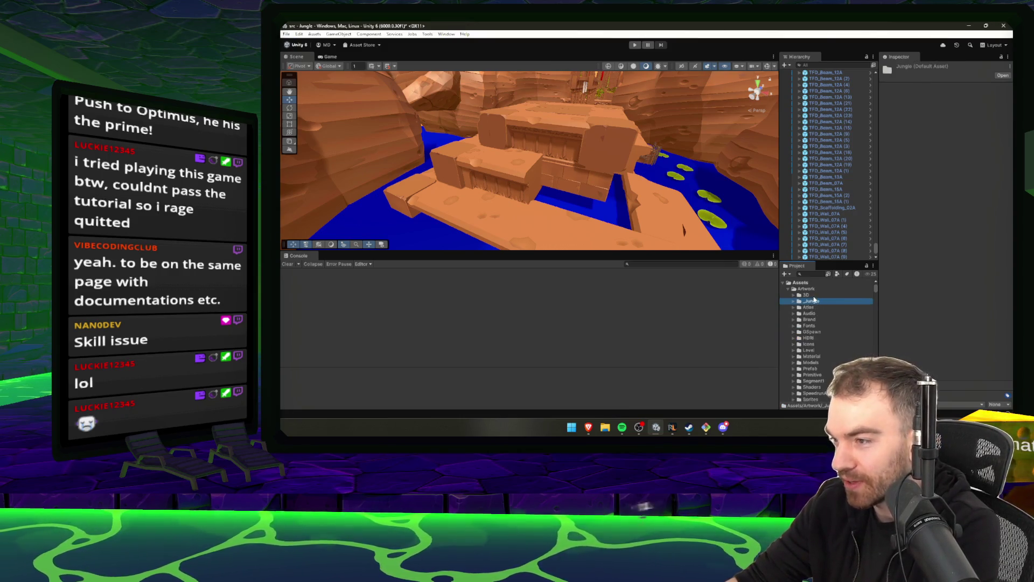
{"action": "double_click", "coordinate": [818, 302]}
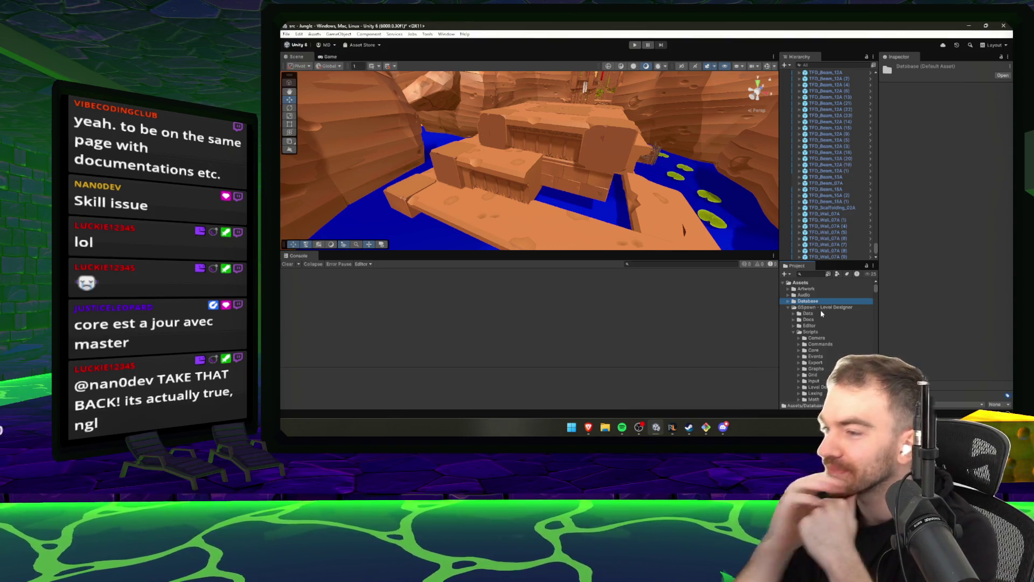
{"action": "double_click", "coordinate": [826, 331]}
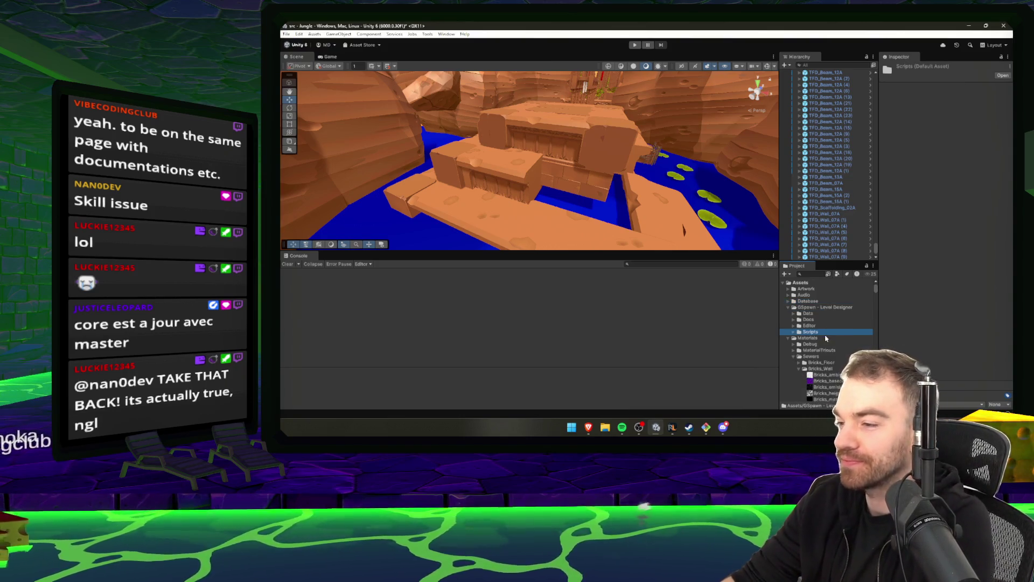
{"action": "key", "text": "Left"}
{"action": "key", "text": "Left"}
{"action": "double_click", "coordinate": [815, 338]}
{"action": "left_click", "coordinate": [817, 345]}
{"action": "double_click", "coordinate": [817, 363]}
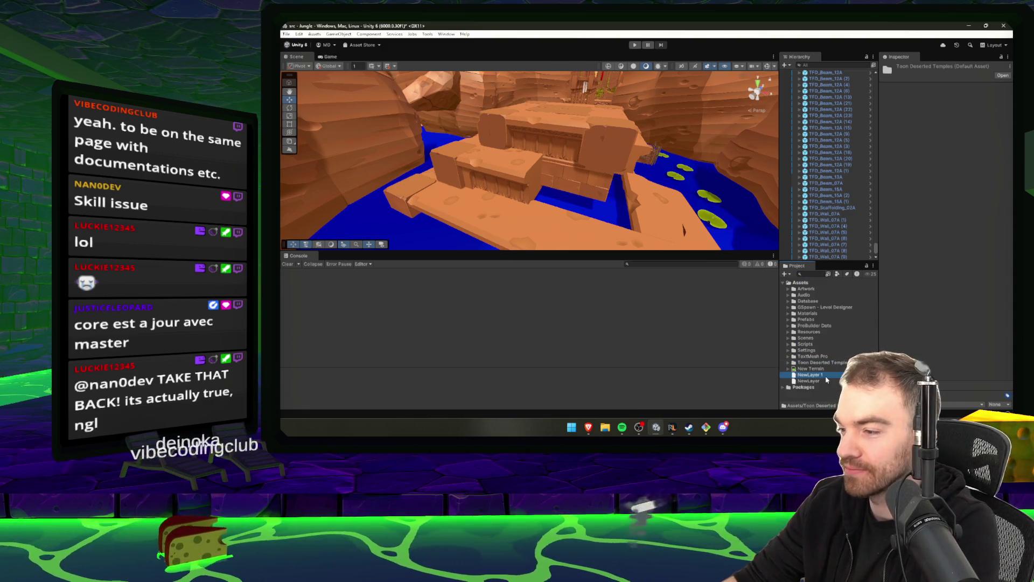
{"action": "left_click", "coordinate": [825, 375]}
{"action": "left_click", "coordinate": [808, 369]}
{"action": "left_click", "coordinate": [657, 286]}
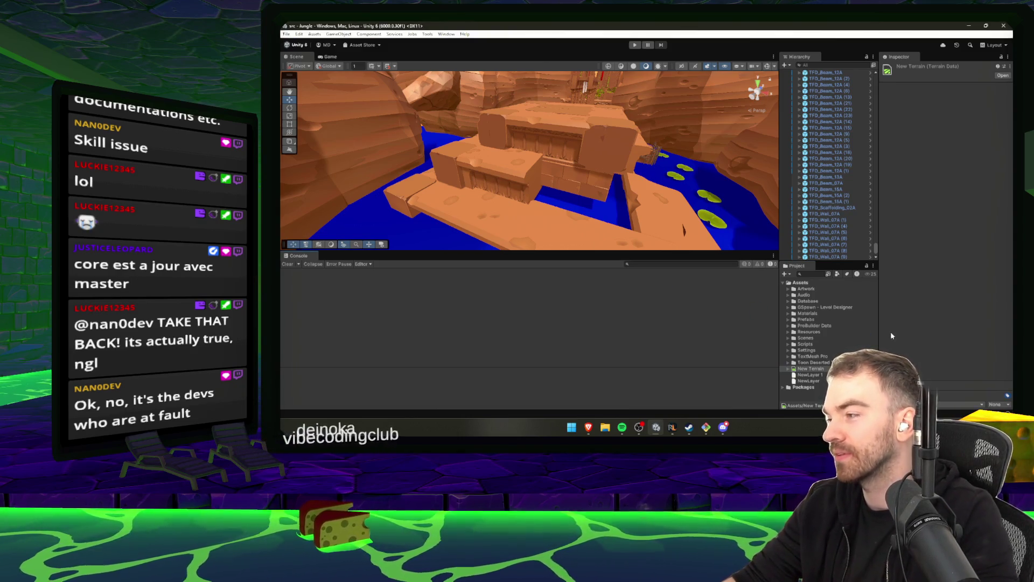
Expand Scripts down to Universe, select a temple beam, and search assets for 'floor'.
{"action": "double_click", "coordinate": [824, 343]}
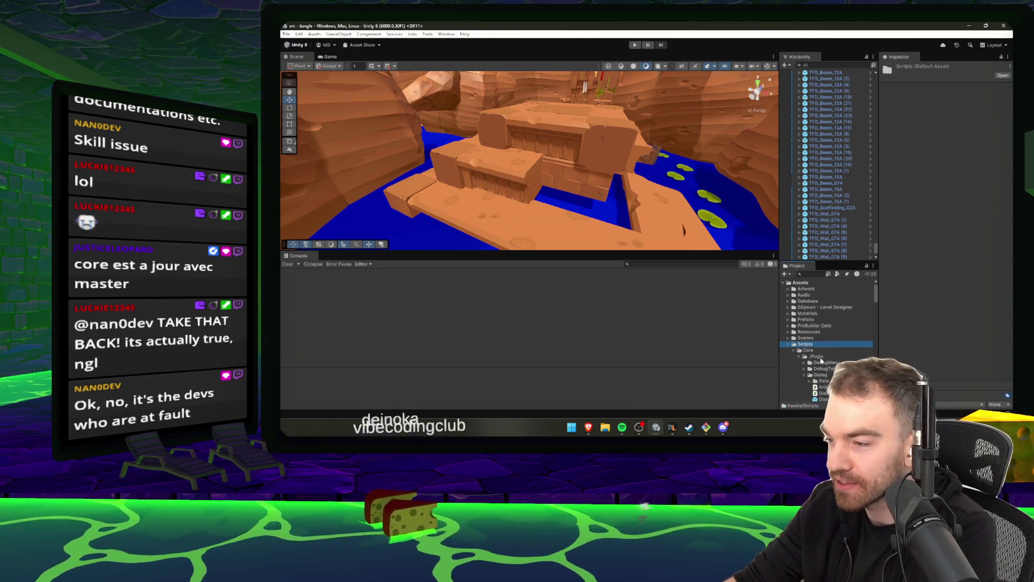
{"action": "double_click", "coordinate": [817, 356]}
{"action": "scroll", "coordinate": [832, 361], "scroll_direction": "down", "scroll_amount": 3}
{"action": "double_click", "coordinate": [823, 360]}
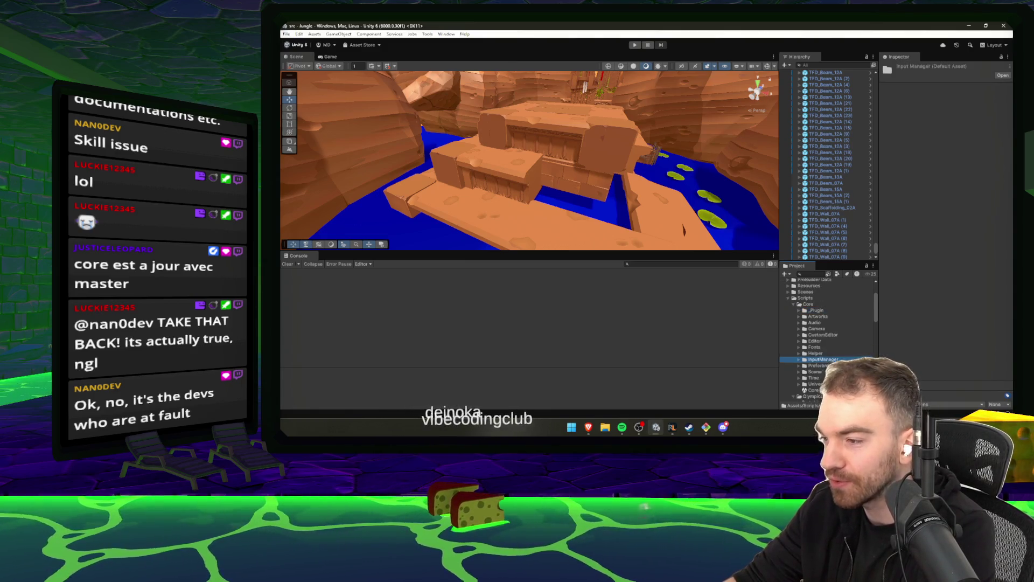
{"action": "double_click", "coordinate": [816, 384]}
{"action": "left_click", "coordinate": [829, 90]}
{"action": "left_click_drag", "start_coordinate": [571, 210], "coordinate": [544, 209]}
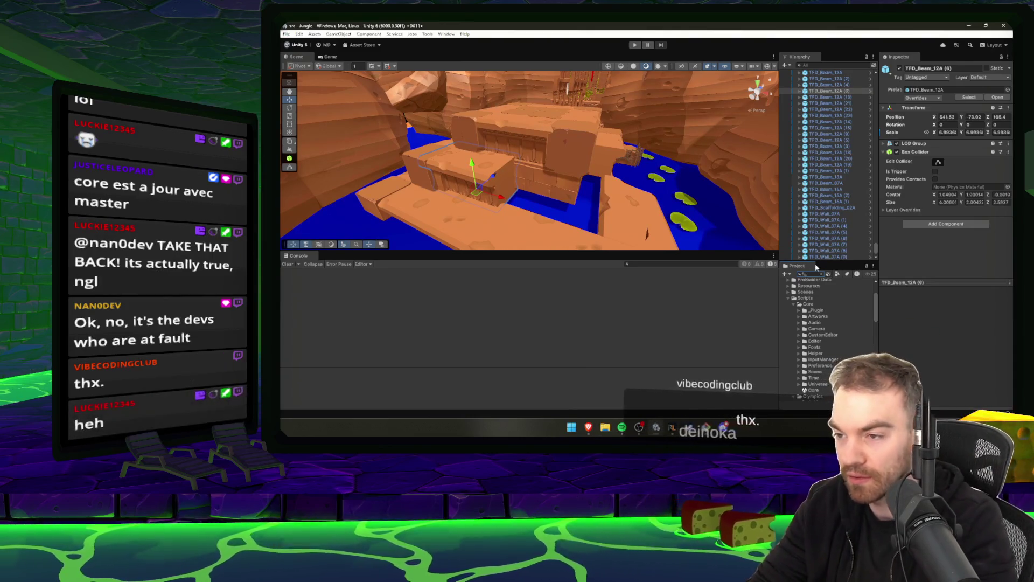
{"action": "type", "text": "floor"}
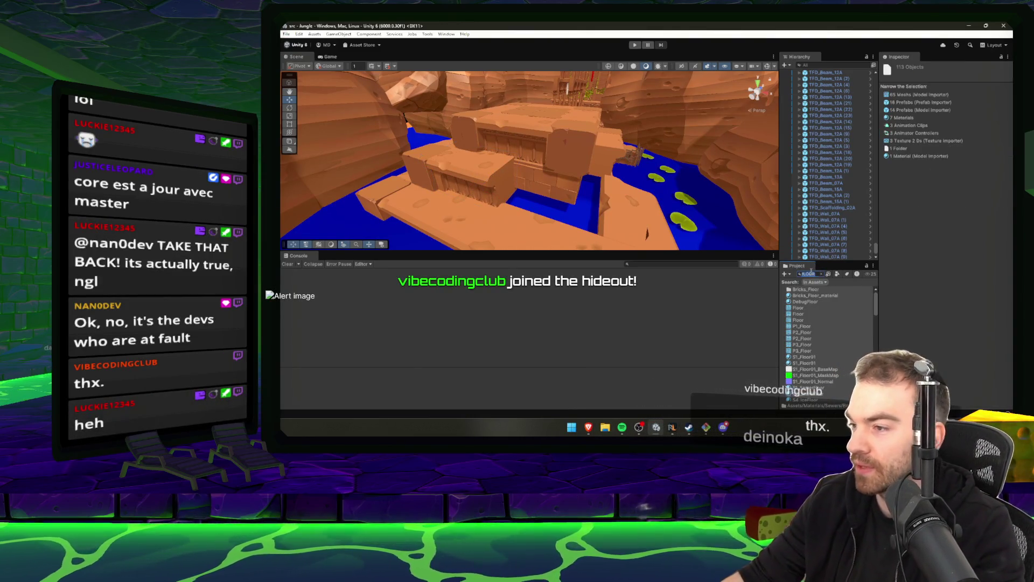
{"action": "key", "text": "BackSpace"}
{"action": "key", "text": "BackSpace"}
{"action": "key", "text": "BackSpace"}
{"action": "key", "text": "alt+Tab"}
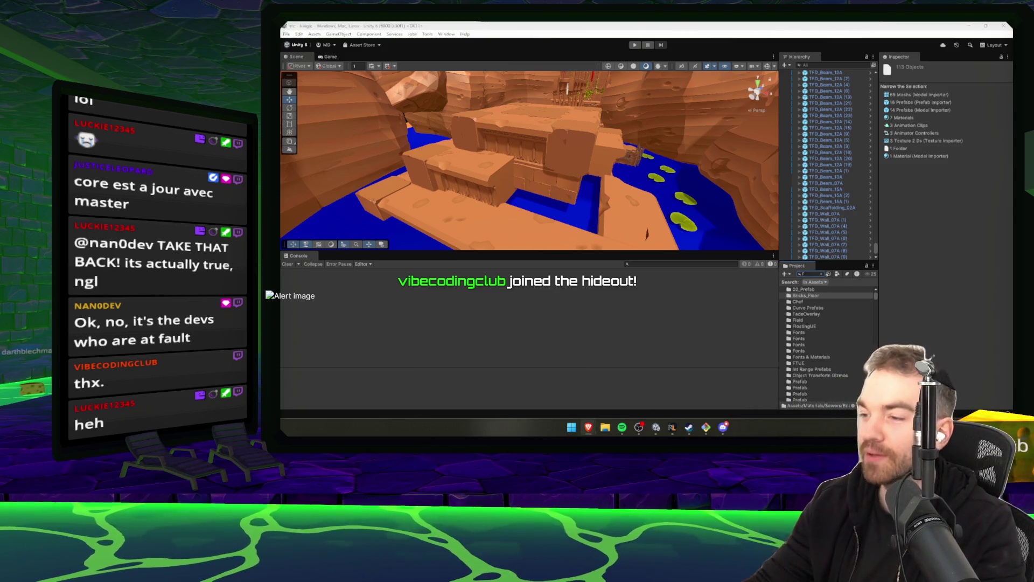
{"action": "left_click", "coordinate": [809, 275]}
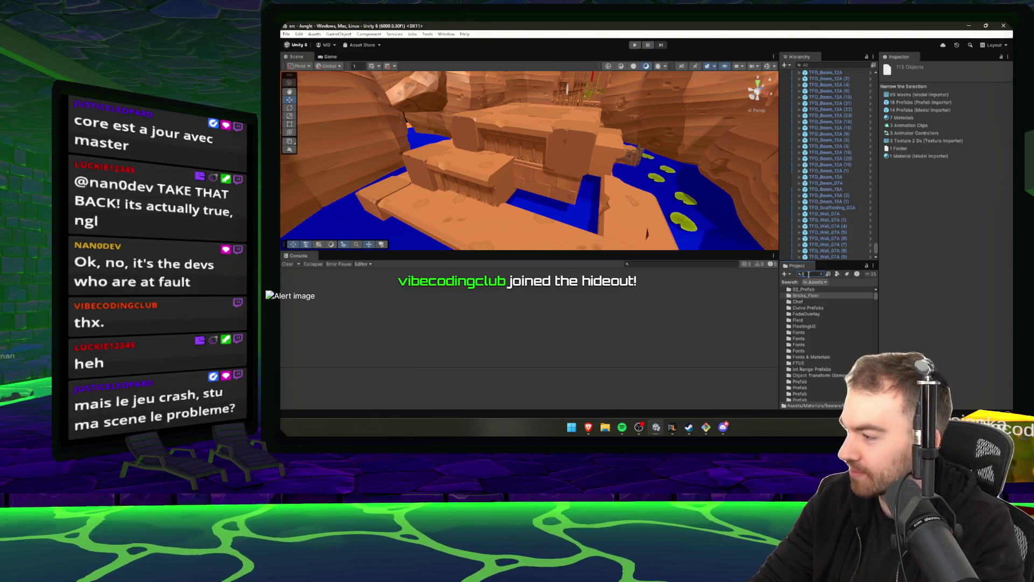
{"action": "type", "text": "R"}
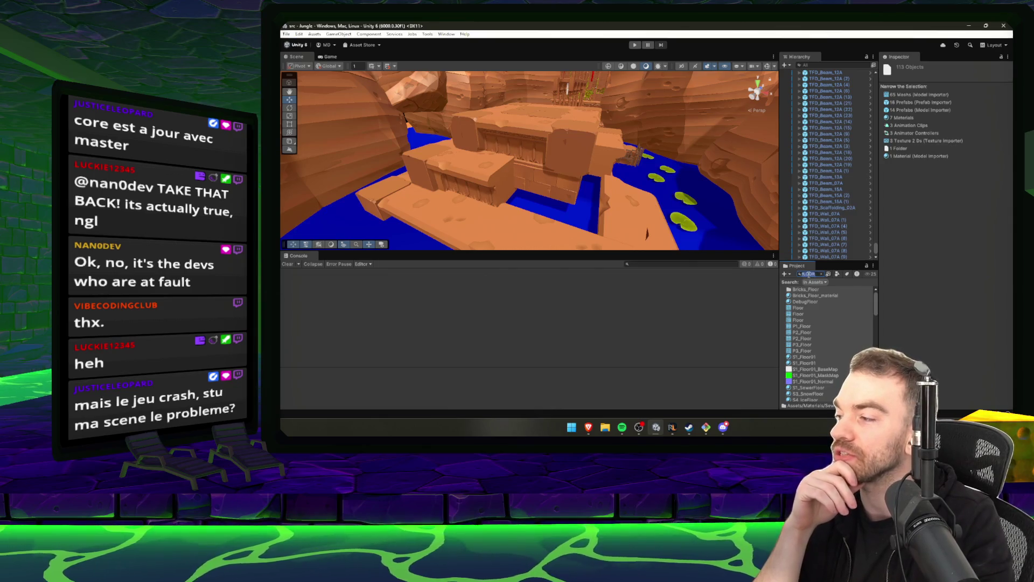
{"action": "key", "text": "BackSpace"}
{"action": "key", "text": "BackSpace"}
{"action": "key", "text": "BackSpace"}
{"action": "type", "text": "loor"}
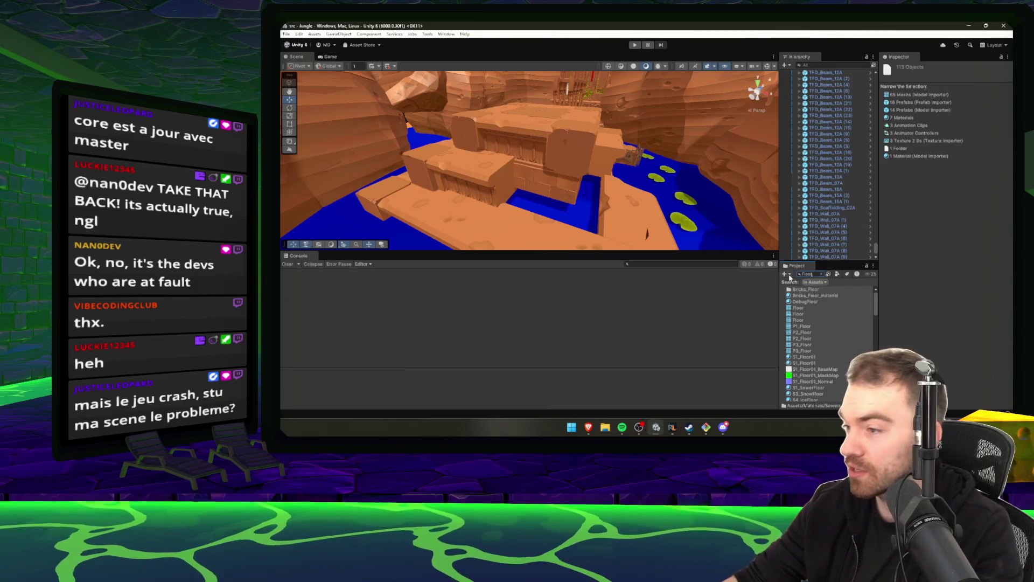
{"action": "scroll", "coordinate": [815, 345], "scroll_direction": "down", "scroll_amount": 10}
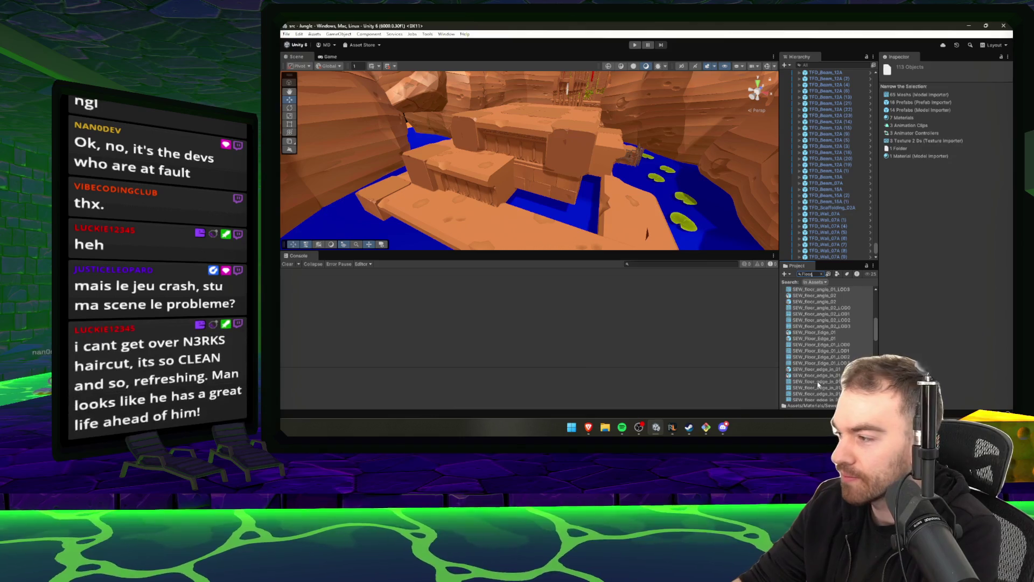
{"action": "scroll", "coordinate": [817, 380], "scroll_direction": "down", "scroll_amount": 8}
{"action": "left_click", "coordinate": [821, 393]}
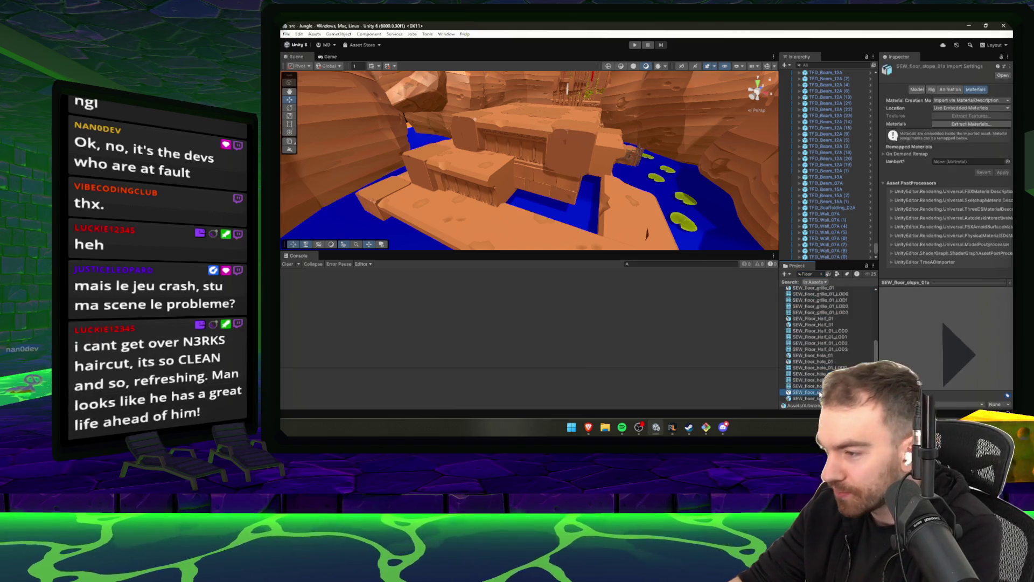
{"action": "scroll", "coordinate": [808, 387], "scroll_direction": "down", "scroll_amount": 5}
{"action": "scroll", "coordinate": [810, 393], "scroll_direction": "up", "scroll_amount": 3}
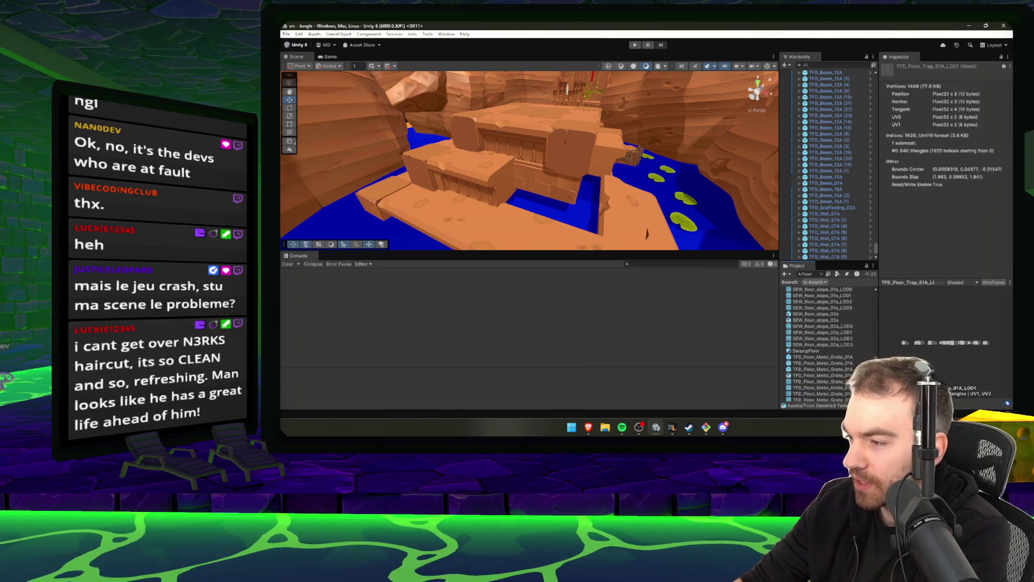
{"action": "left_click_drag", "start_coordinate": [875, 377], "coordinate": [879, 259]}
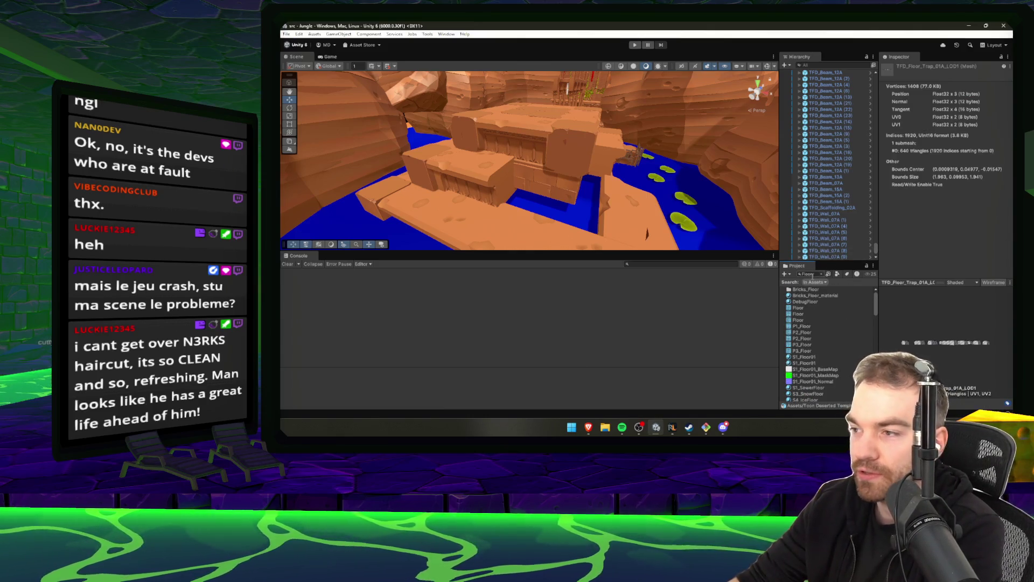
{"action": "left_click", "coordinate": [819, 273]}
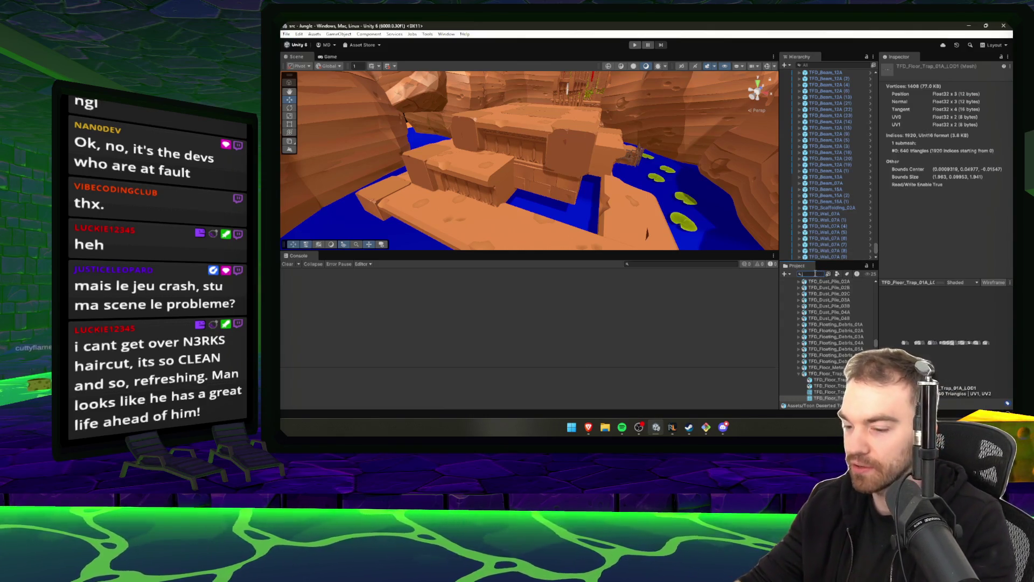
{"action": "type", "text": "Floor"}
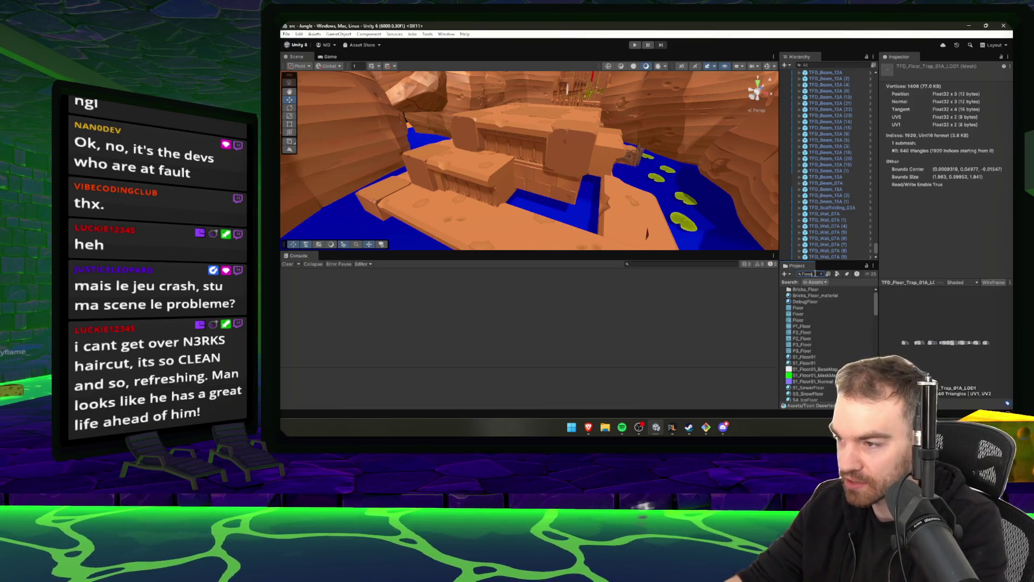
{"action": "scroll", "coordinate": [823, 325], "scroll_direction": "down", "scroll_amount": 3}
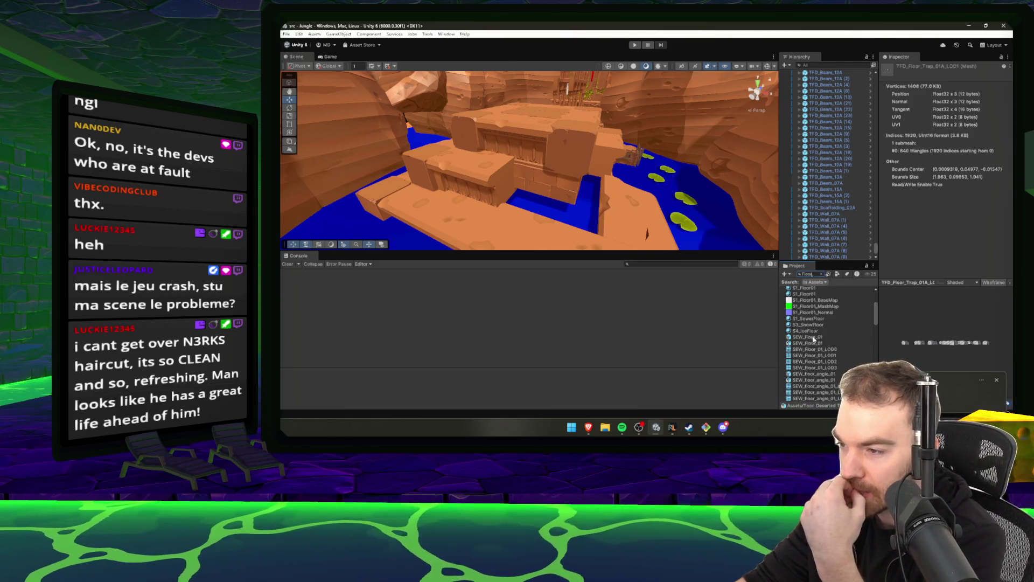
{"action": "left_click", "coordinate": [810, 337]}
{"action": "scroll", "coordinate": [812, 381], "scroll_direction": "down", "scroll_amount": 8}
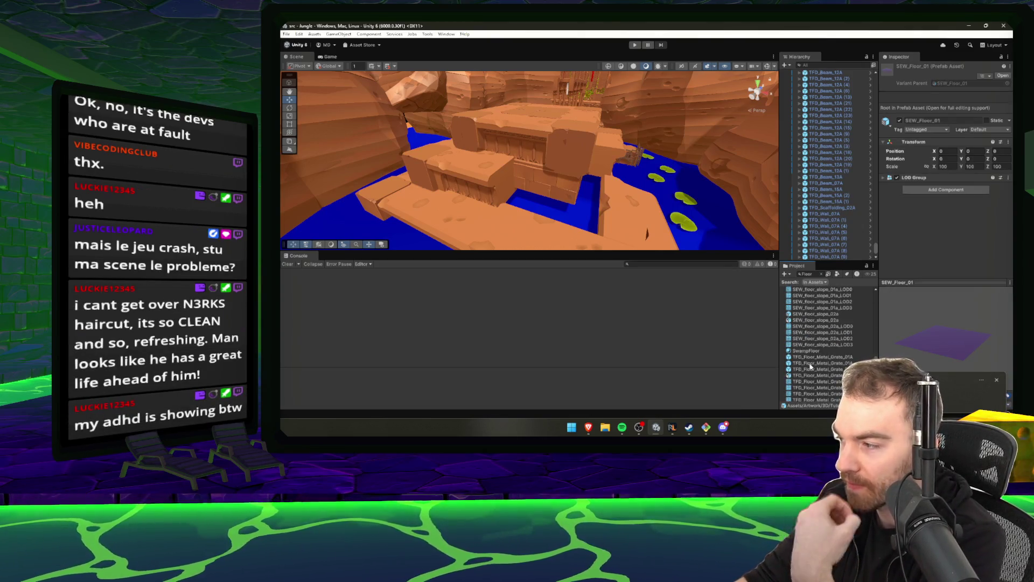
{"action": "left_click", "coordinate": [811, 364]}
{"action": "left_click", "coordinate": [811, 358]}
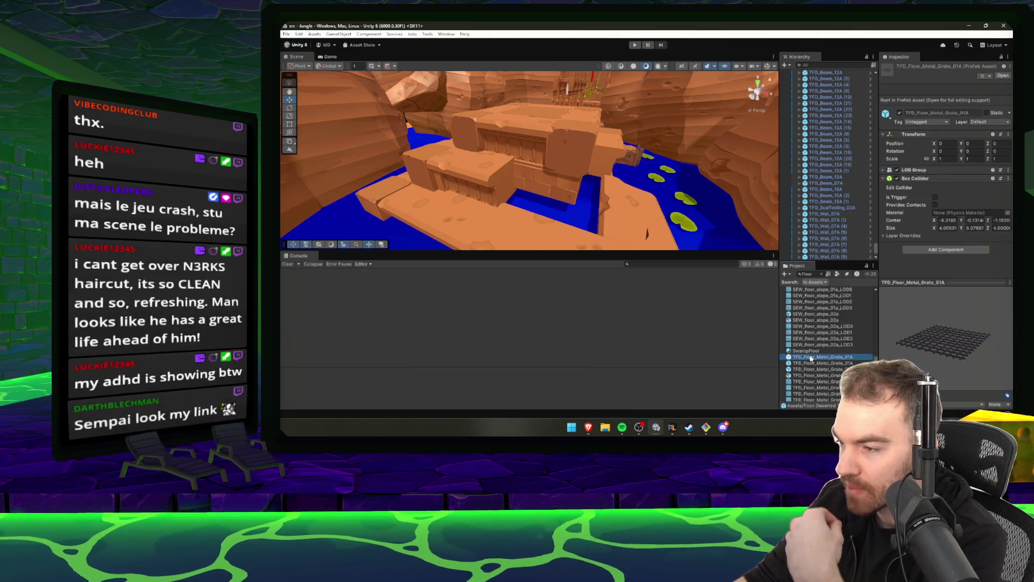
{"action": "scroll", "coordinate": [811, 359], "scroll_direction": "down", "scroll_amount": 3}
{"action": "scroll", "coordinate": [816, 369], "scroll_direction": "down", "scroll_amount": 3}
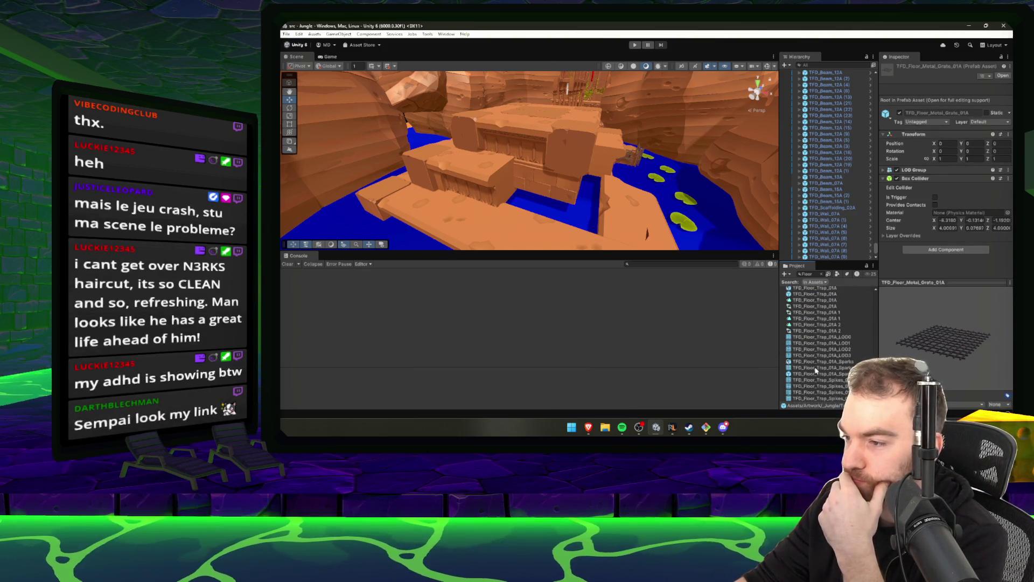
{"action": "left_click", "coordinate": [815, 361]}
{"action": "scroll", "coordinate": [817, 371], "scroll_direction": "up", "scroll_amount": 3}
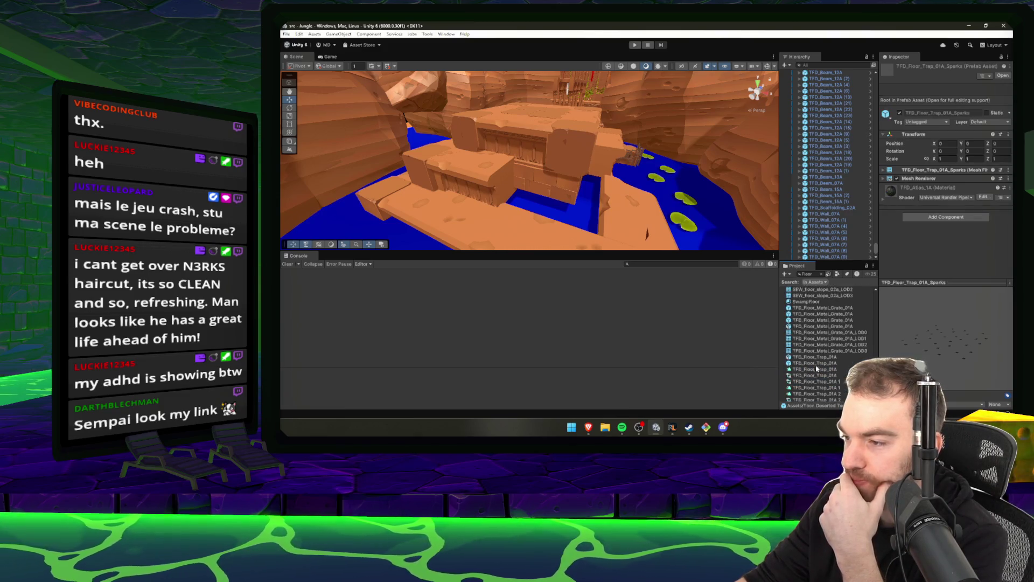
{"action": "mouse_move", "coordinate": [474, 162]}
{"action": "left_mouse_down"}
{"action": "mouse_move", "coordinate": [470, 106]}
{"action": "mouse_move", "coordinate": [466, 120]}
{"action": "mouse_move", "coordinate": [474, 109]}
{"action": "mouse_move", "coordinate": [513, 138]}
{"action": "mouse_move", "coordinate": [509, 194]}
{"action": "mouse_move", "coordinate": [646, 146]}
{"action": "mouse_move", "coordinate": [759, 75]}
{"action": "mouse_move", "coordinate": [663, 196]}
{"action": "left_mouse_up"}
{"action": "left_click", "coordinate": [509, 194]}
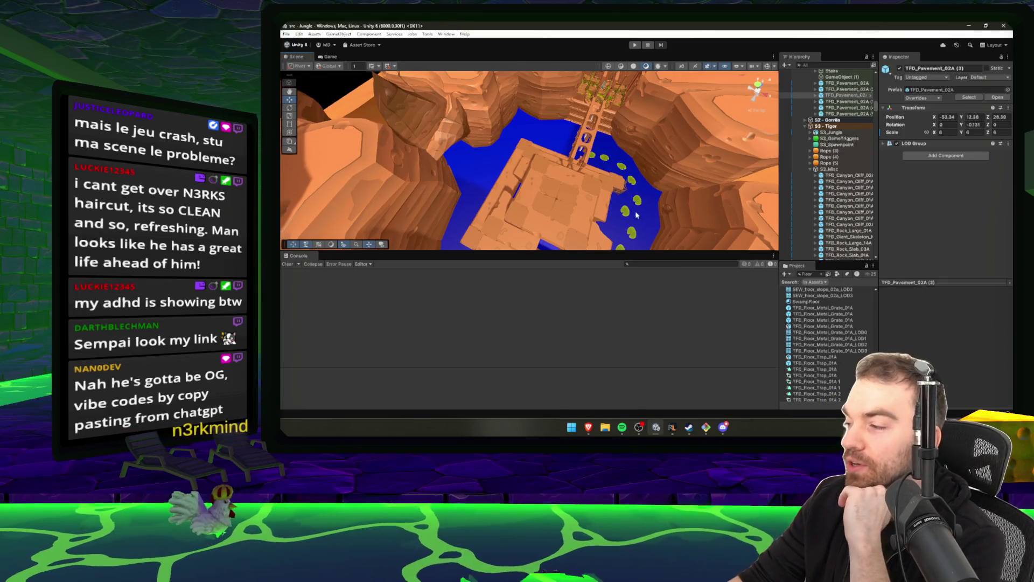
Select a temple building block, frame it, and orbit to a low side view.
{"action": "left_click", "coordinate": [615, 204]}
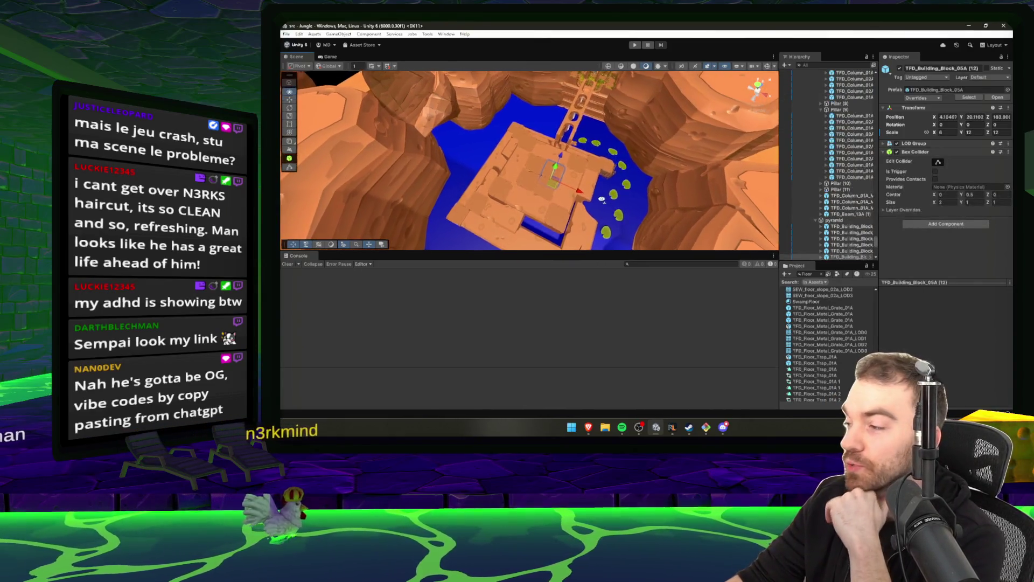
{"action": "key", "text": "f"}
{"action": "left_click_drag", "start_coordinate": [622, 191], "coordinate": [669, 179]}
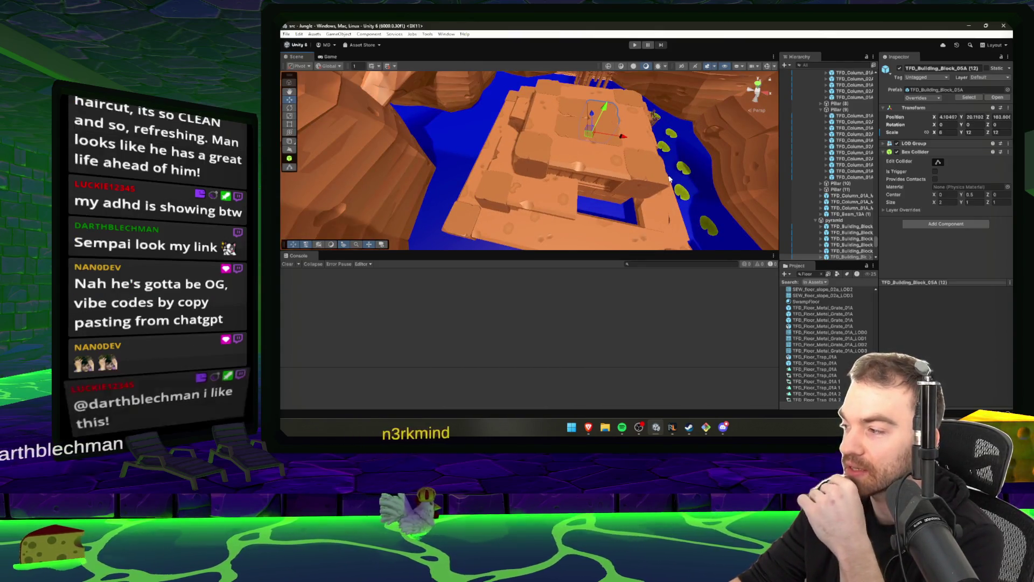
{"action": "left_click_drag", "start_coordinate": [619, 168], "coordinate": [630, 166]}
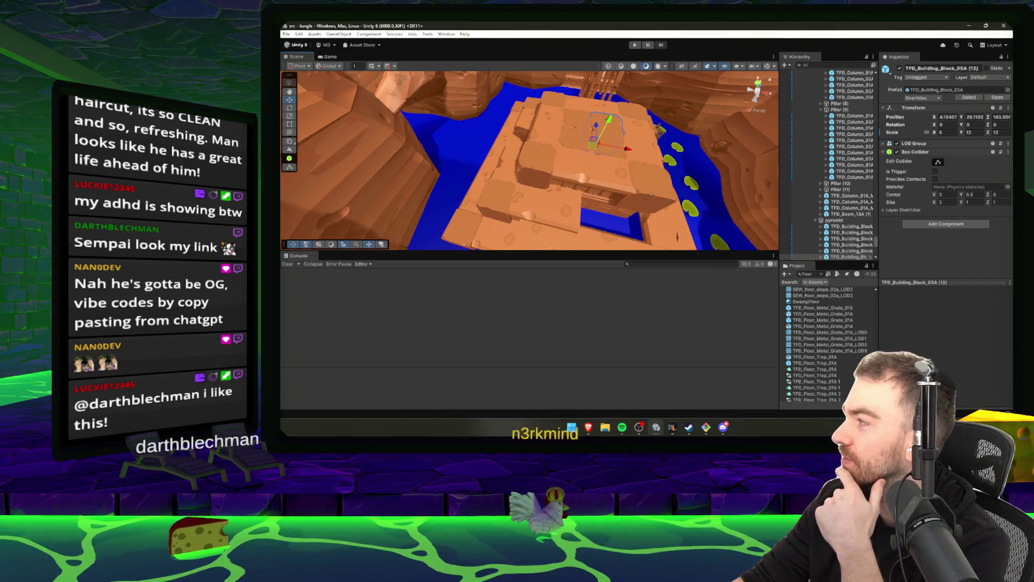
{"action": "mouse_move", "coordinate": [512, 149]}
{"action": "left_mouse_down"}
{"action": "mouse_move", "coordinate": [644, 150]}
{"action": "mouse_move", "coordinate": [686, 114]}
{"action": "left_mouse_up"}
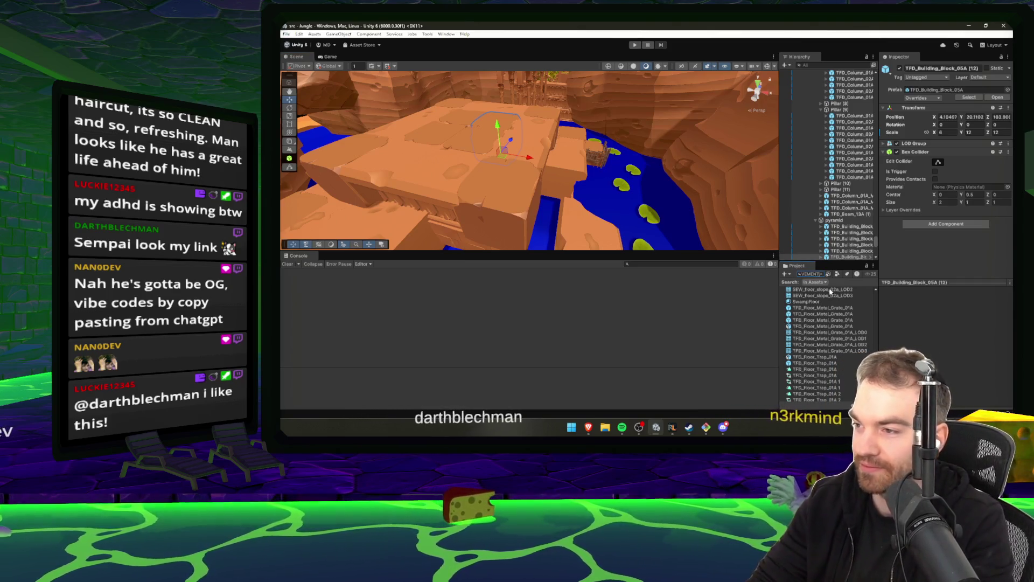
Search the assets for pavement and preview the Pavement_Blocks 02A, 03A and 04A prefabs.
{"action": "type", "text": "p"}
{"action": "type", "text": "avement"}
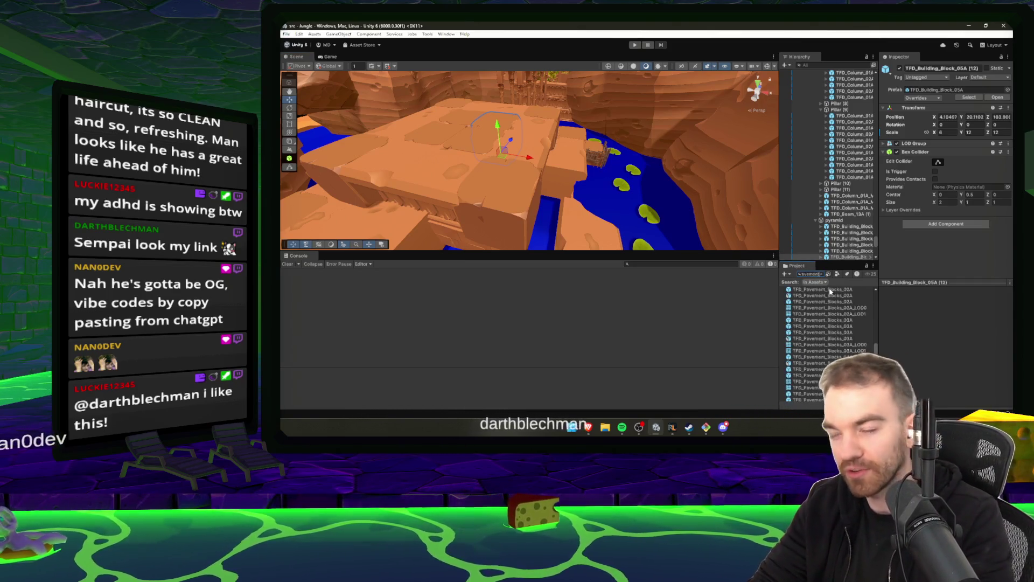
{"action": "left_click", "coordinate": [823, 302]}
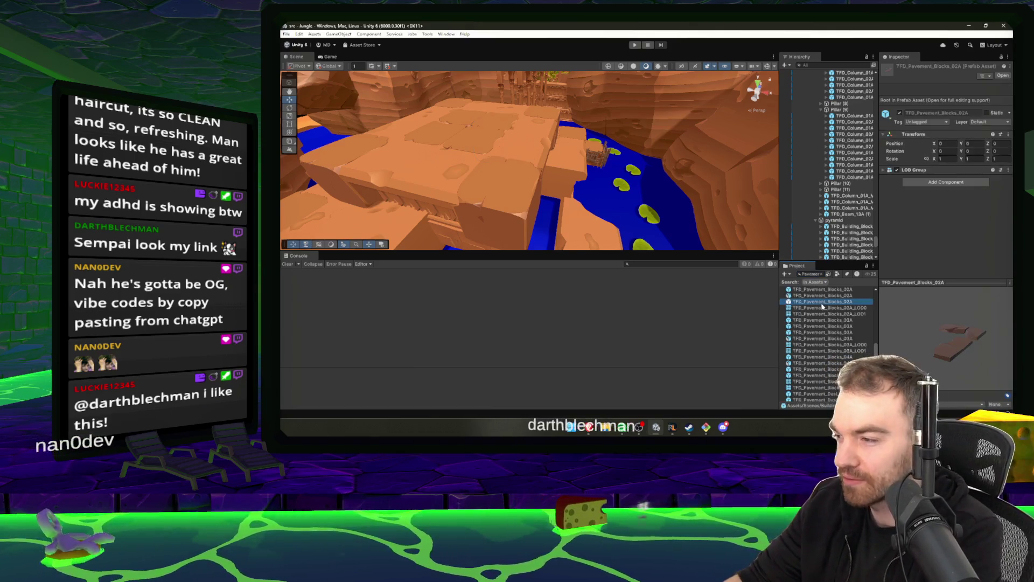
{"action": "left_click", "coordinate": [835, 339]}
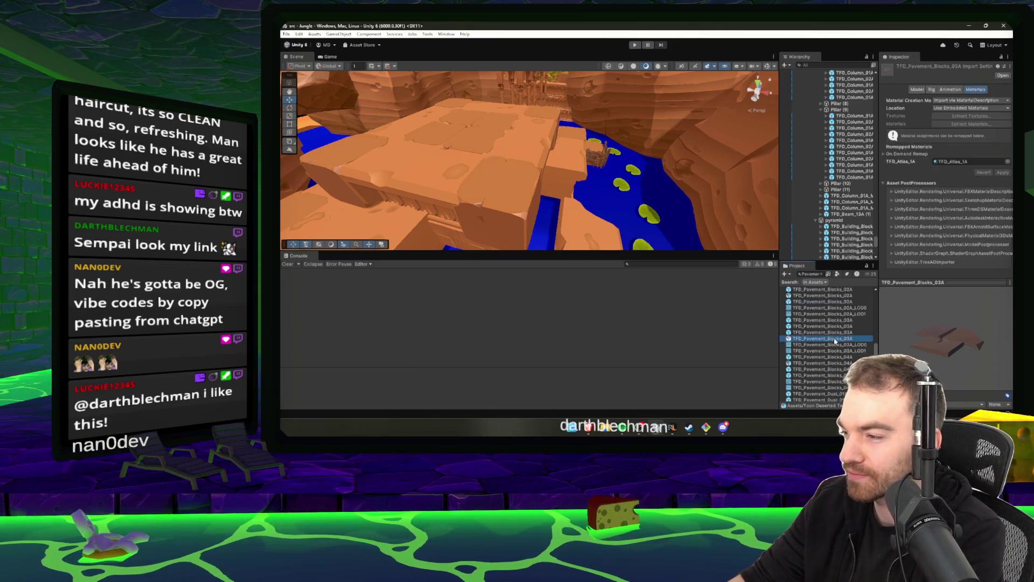
{"action": "left_click", "coordinate": [823, 375]}
{"action": "scroll", "coordinate": [822, 375], "scroll_direction": "down", "scroll_amount": 3}
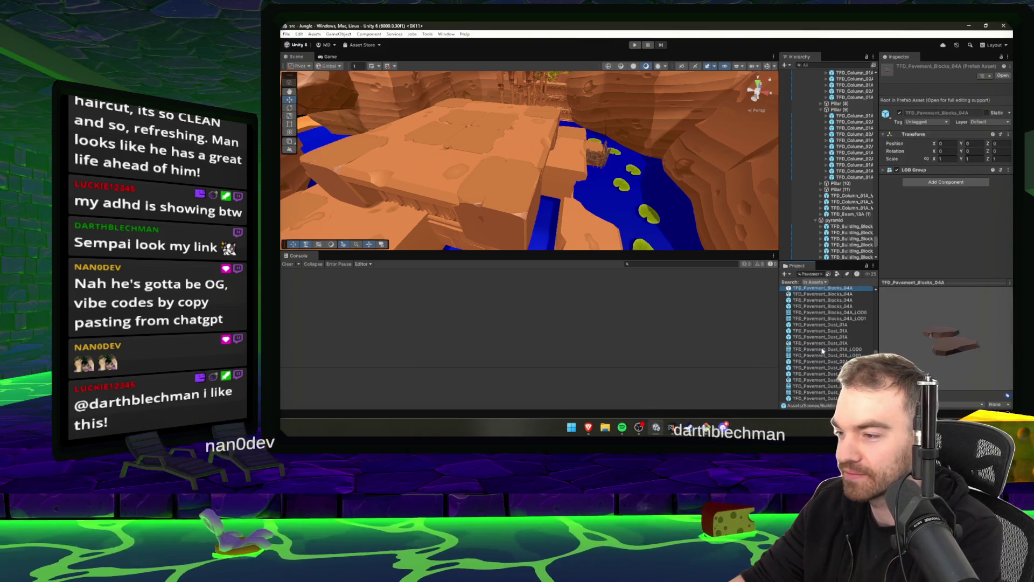
{"action": "key", "text": "Up"}
{"action": "key", "text": "Up"}
{"action": "key", "text": "Up"}
Preview Pavement_Dust_02A, Manhole_01A, the pavement normal-map texture and TFD_Pavement_01A.
{"action": "left_click", "coordinate": [821, 373]}
{"action": "scroll", "coordinate": [821, 363], "scroll_direction": "down", "scroll_amount": 4}
{"action": "left_click", "coordinate": [821, 356]}
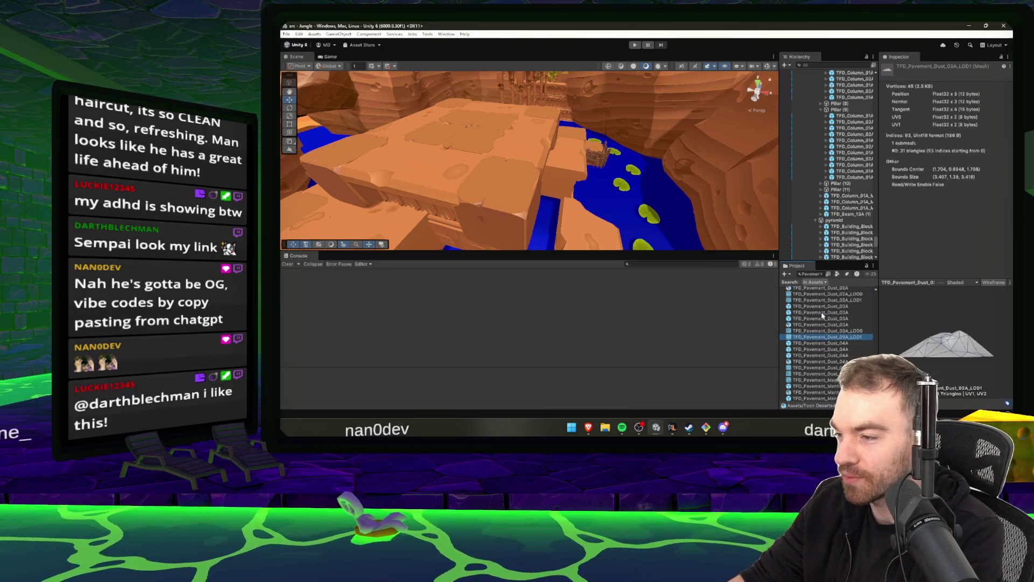
{"action": "scroll", "coordinate": [819, 345], "scroll_direction": "down", "scroll_amount": 3}
{"action": "left_click", "coordinate": [817, 329]}
{"action": "left_click", "coordinate": [814, 318]}
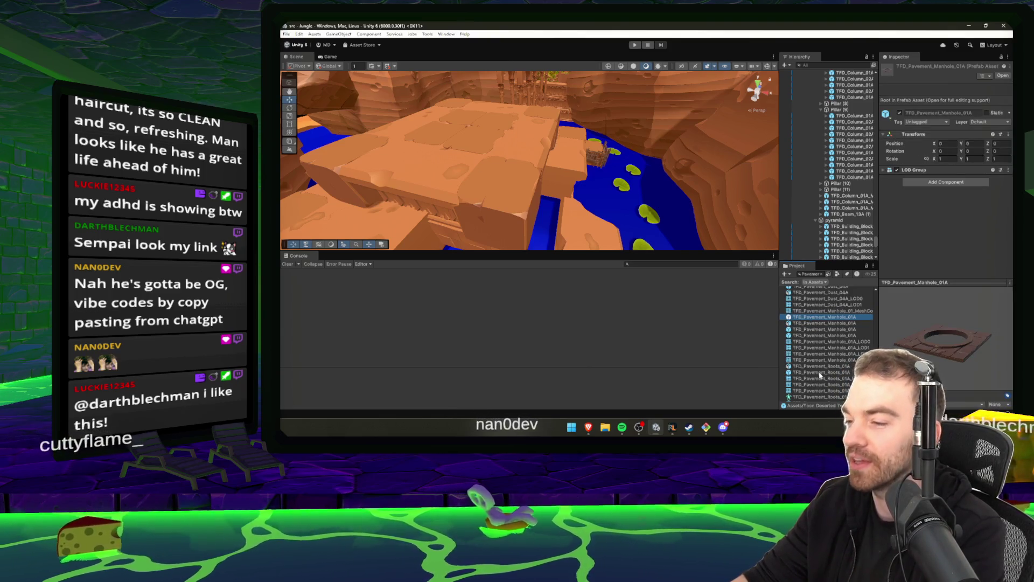
{"action": "scroll", "coordinate": [822, 376], "scroll_direction": "down", "scroll_amount": 5}
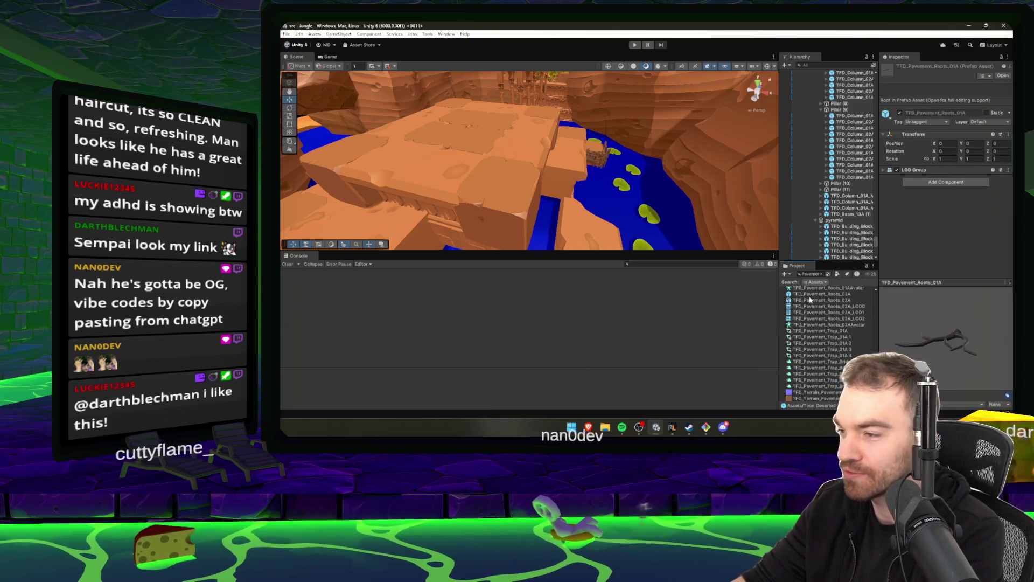
{"action": "left_click", "coordinate": [819, 392]}
{"action": "scroll", "coordinate": [824, 351], "scroll_direction": "up", "scroll_amount": 5}
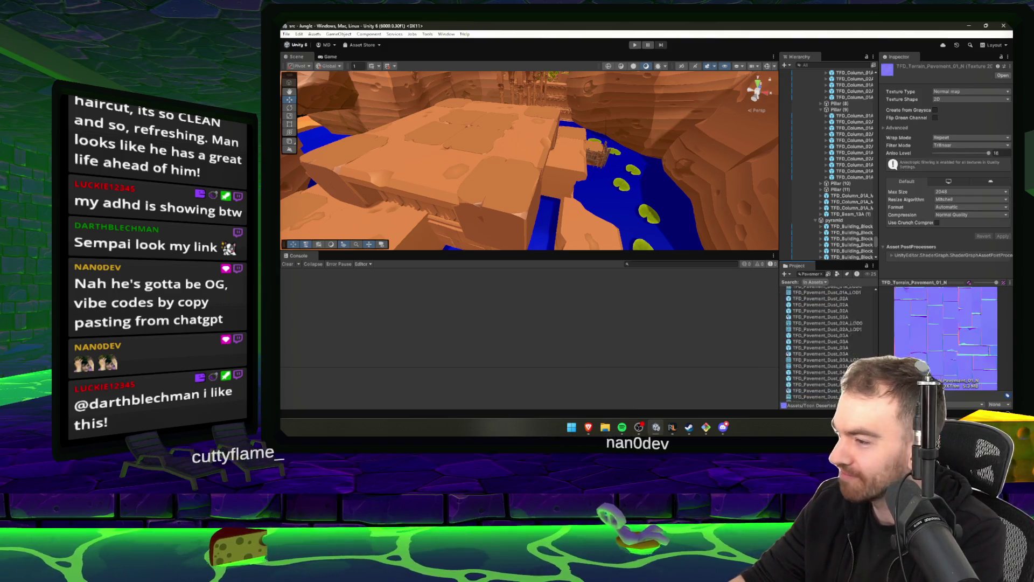
{"action": "scroll", "coordinate": [816, 324], "scroll_direction": "up", "scroll_amount": 6}
{"action": "left_click", "coordinate": [816, 309]}
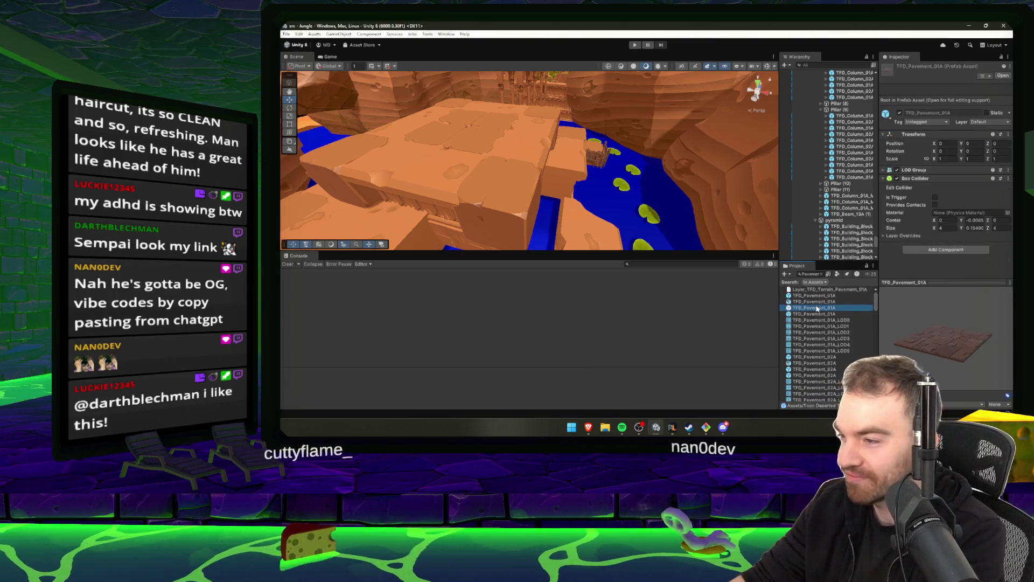
Clear the search, preview TFD_Pavement_08A, and drag a TFD_Pavement_03A tile into the level.
{"action": "left_click", "coordinate": [822, 274]}
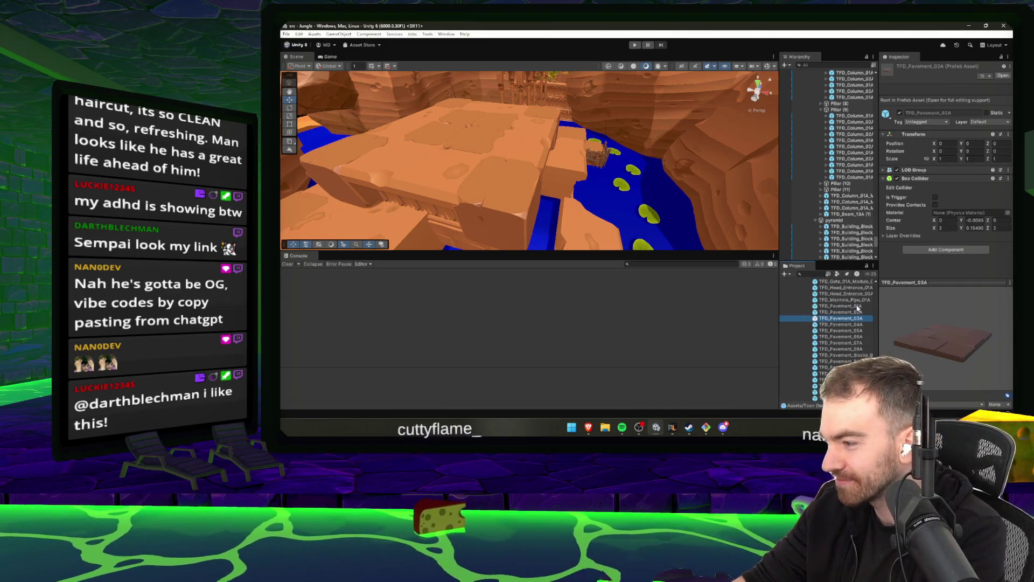
{"action": "left_click", "coordinate": [858, 330]}
{"action": "left_click", "coordinate": [858, 349]}
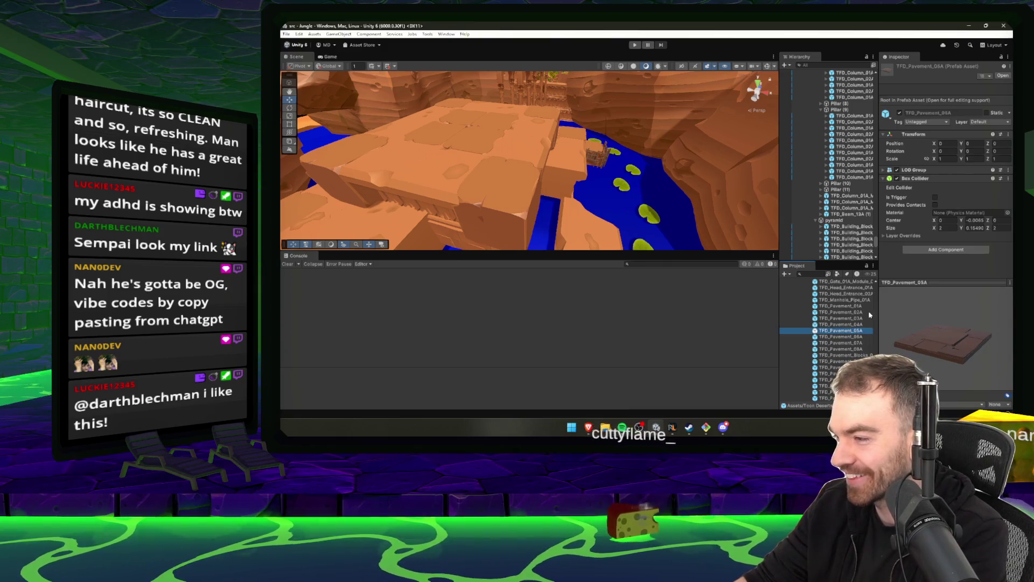
{"action": "left_click_drag", "start_coordinate": [864, 322], "coordinate": [582, 219]}
Slide the new TFD_Pavement_03A tile along Z, scale it to 6, and move it to the water edge.
{"action": "left_click_drag", "start_coordinate": [636, 237], "coordinate": [635, 189]}
{"action": "mouse_move", "coordinate": [618, 161]}
{"action": "left_mouse_down"}
{"action": "mouse_move", "coordinate": [598, 219]}
{"action": "mouse_move", "coordinate": [545, 220]}
{"action": "mouse_move", "coordinate": [614, 224]}
{"action": "mouse_move", "coordinate": [495, 214]}
{"action": "left_mouse_up"}
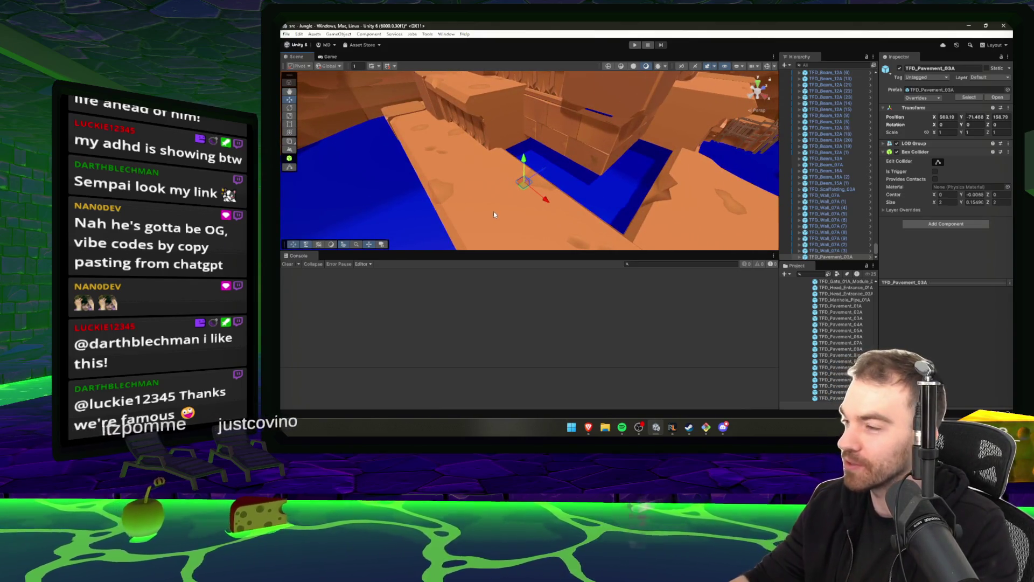
{"action": "key", "text": "r"}
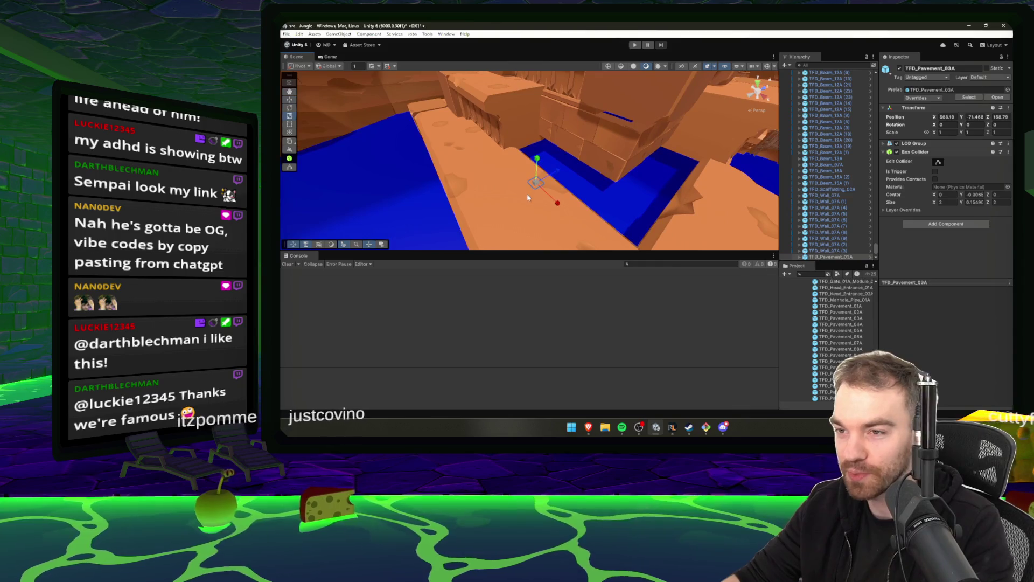
{"action": "left_click_drag", "start_coordinate": [536, 186], "coordinate": [548, 103]}
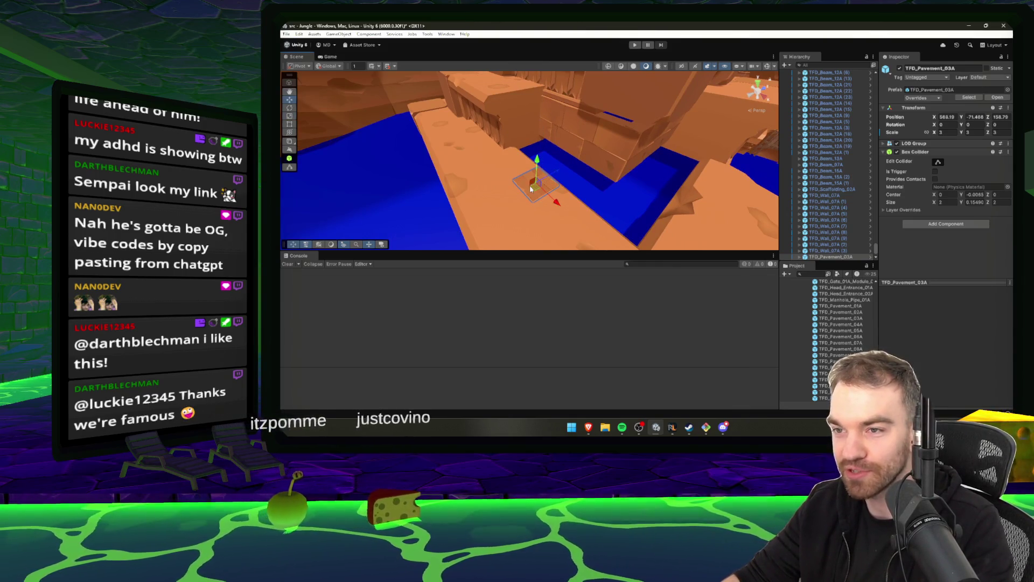
{"action": "left_click_drag", "start_coordinate": [536, 174], "coordinate": [544, 142]}
{"action": "key", "text": "w"}
{"action": "mouse_move", "coordinate": [538, 181]}
{"action": "left_mouse_down"}
{"action": "mouse_move", "coordinate": [543, 160]}
{"action": "mouse_move", "coordinate": [571, 167]}
{"action": "mouse_move", "coordinate": [614, 146]}
{"action": "mouse_move", "coordinate": [652, 161]}
{"action": "mouse_move", "coordinate": [645, 154]}
{"action": "left_mouse_up"}
{"action": "key", "text": "f"}
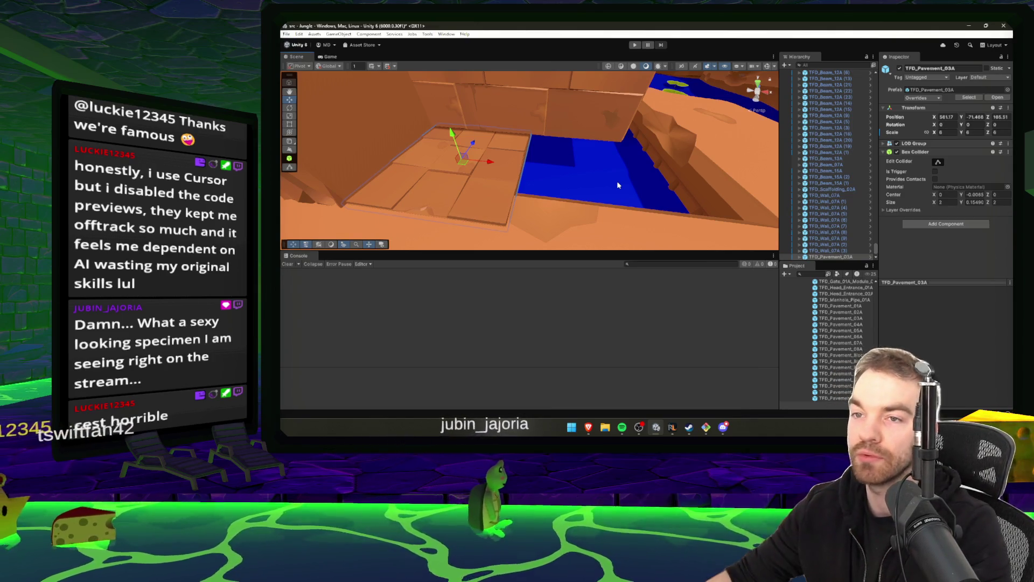
Duplicate the pavement tile, move the copy beside the original, and turn it 180°.
{"action": "left_click_drag", "start_coordinate": [618, 184], "coordinate": [490, 141]}
{"action": "key", "text": "f"}
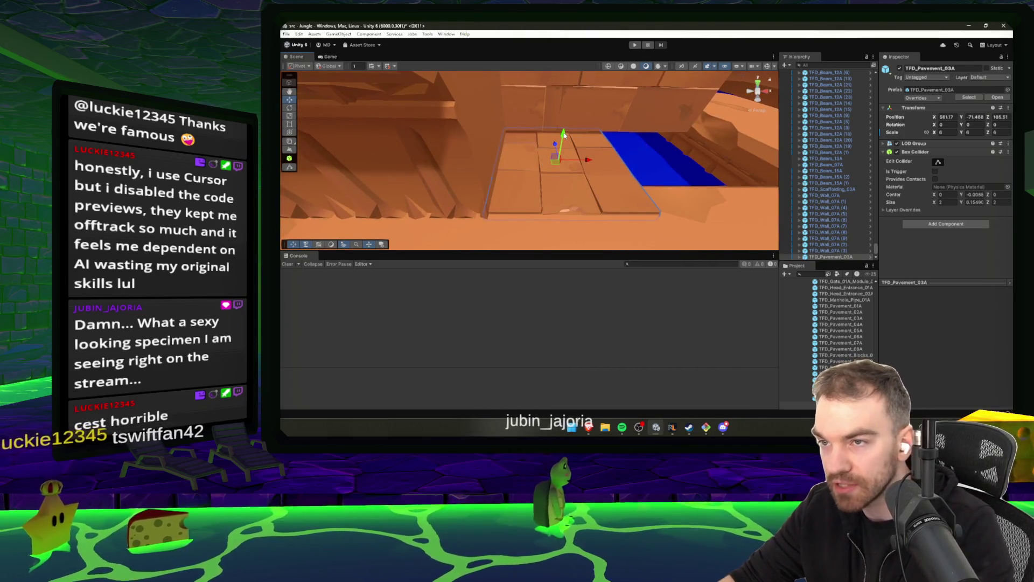
{"action": "mouse_move", "coordinate": [563, 132]}
{"action": "left_mouse_down"}
{"action": "mouse_move", "coordinate": [602, 139]}
{"action": "mouse_move", "coordinate": [485, 130]}
{"action": "mouse_move", "coordinate": [594, 145]}
{"action": "left_mouse_up"}
{"action": "key", "text": "ctrl+d"}
{"action": "mouse_move", "coordinate": [506, 134]}
{"action": "left_mouse_down"}
{"action": "mouse_move", "coordinate": [608, 170]}
{"action": "mouse_move", "coordinate": [364, 168]}
{"action": "left_mouse_up"}
{"action": "key", "text": "e"}
{"action": "key", "text": "w"}
Add the original tile to the selection, then bring the YouTube stream window forward, maximized.
{"action": "left_click_drag", "start_coordinate": [613, 185], "coordinate": [582, 190]}
{"action": "left_click", "coordinate": [415, 178], "text": "shift"}
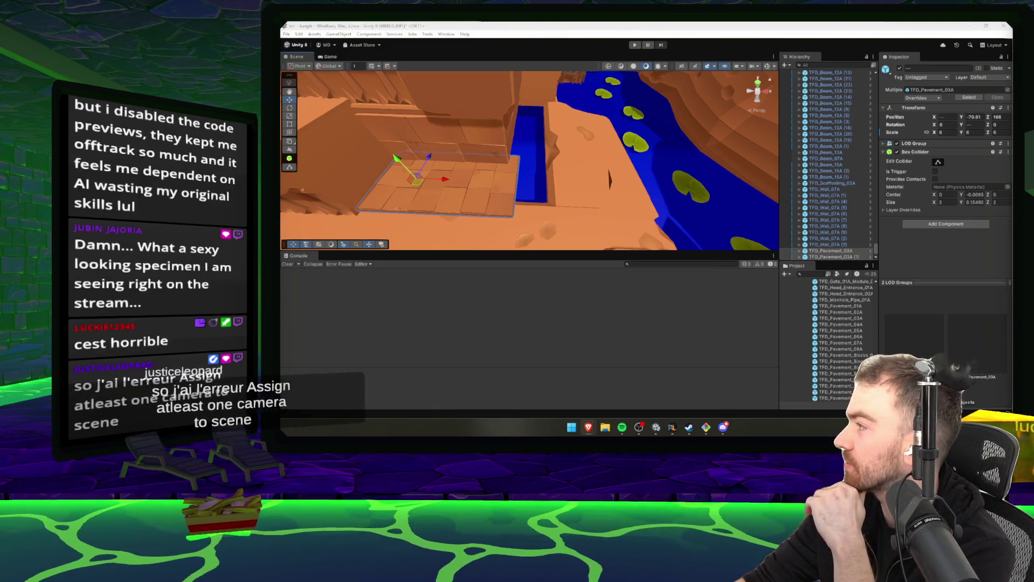
{"action": "key", "text": "alt+Tab"}
{"action": "key", "text": "super+Up"}
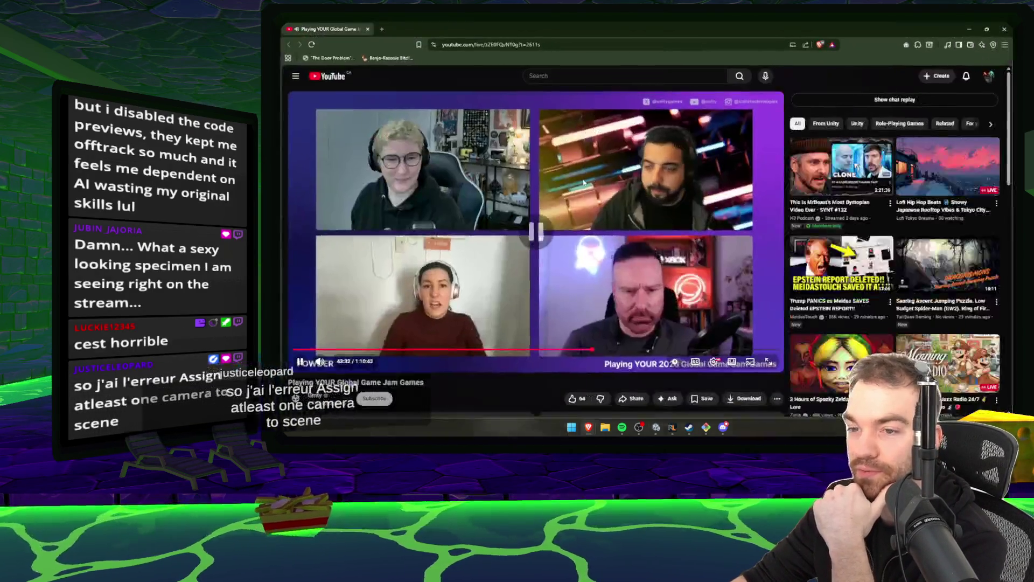
Toggle the Global Game Jam stream's playback, then minimize the browser back to Unity.
{"action": "left_click", "coordinate": [774, 142]}
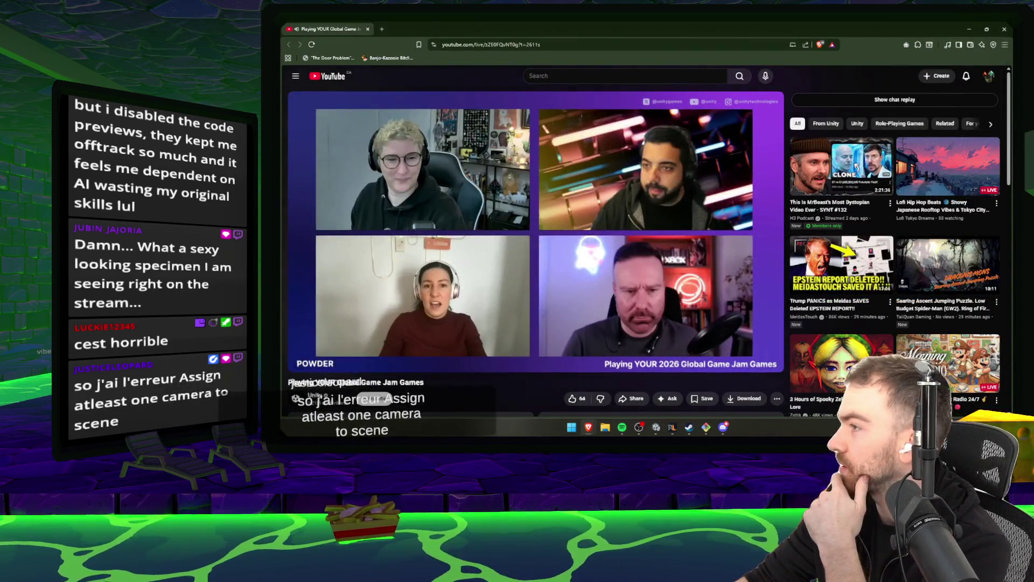
{"action": "left_click", "coordinate": [970, 31]}
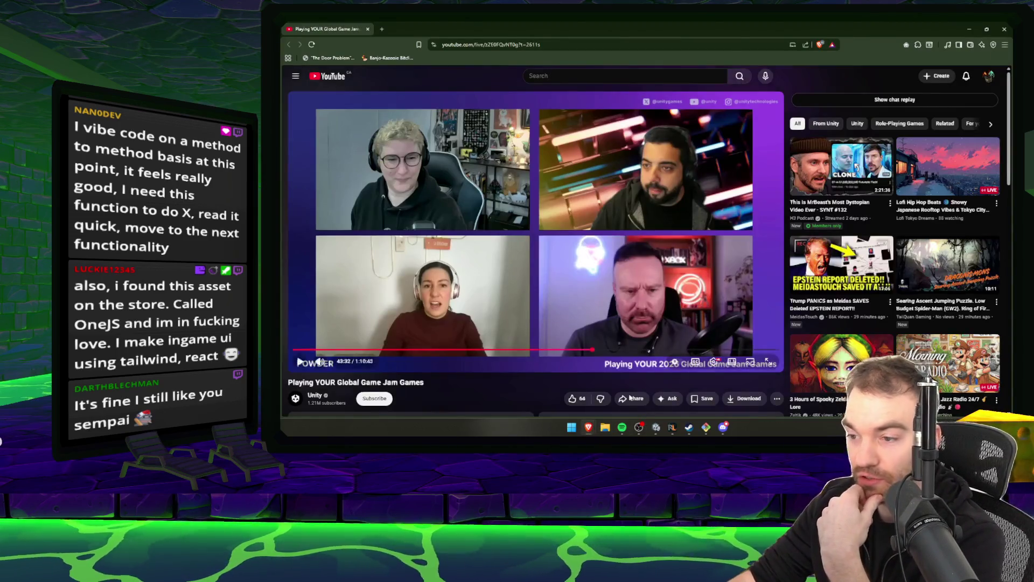
{"action": "left_click", "coordinate": [654, 396]}
{"action": "left_click", "coordinate": [623, 427]}
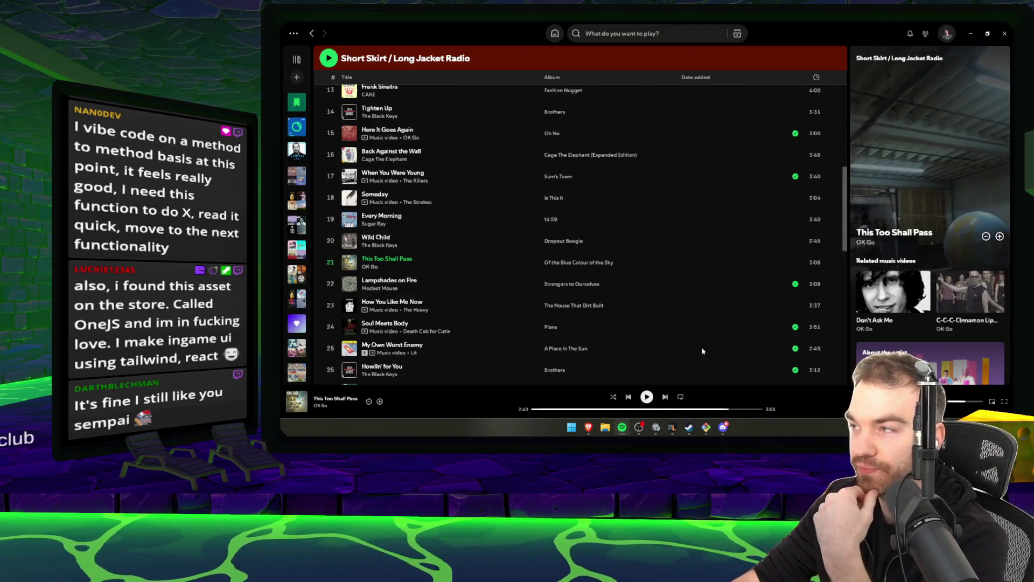
{"action": "left_click", "coordinate": [972, 31]}
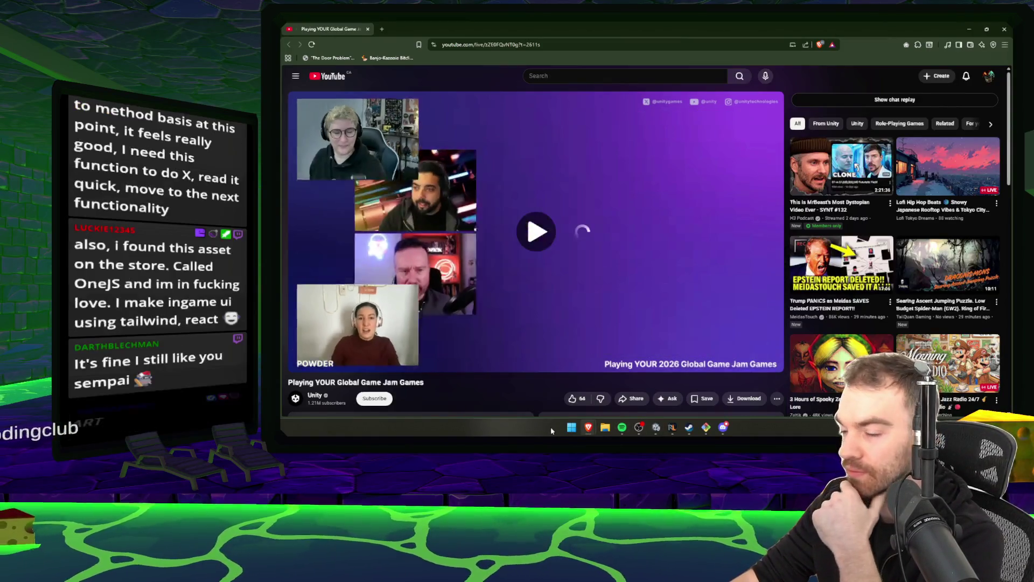
{"action": "left_click", "coordinate": [500, 295]}
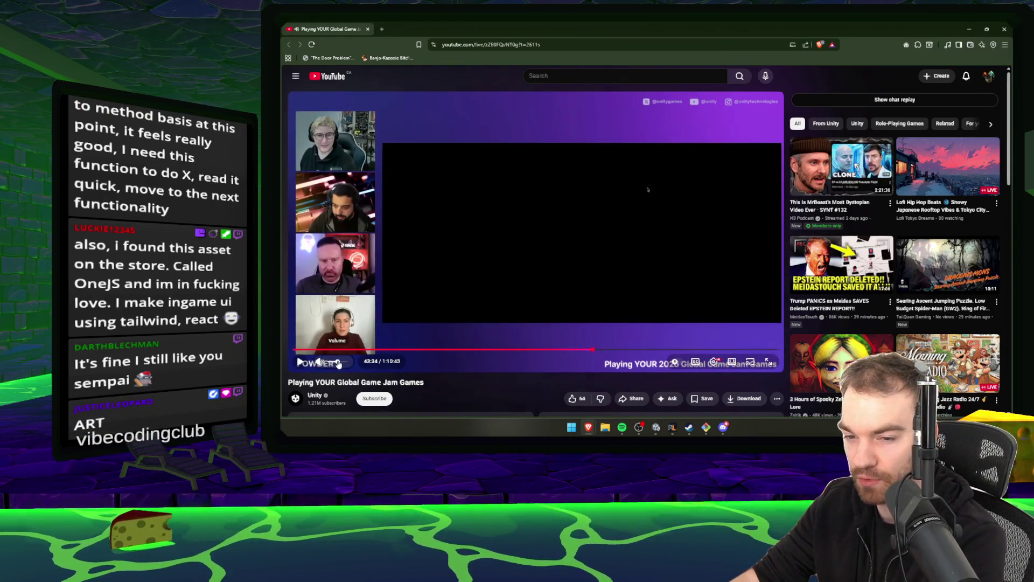
{"action": "left_click", "coordinate": [537, 275]}
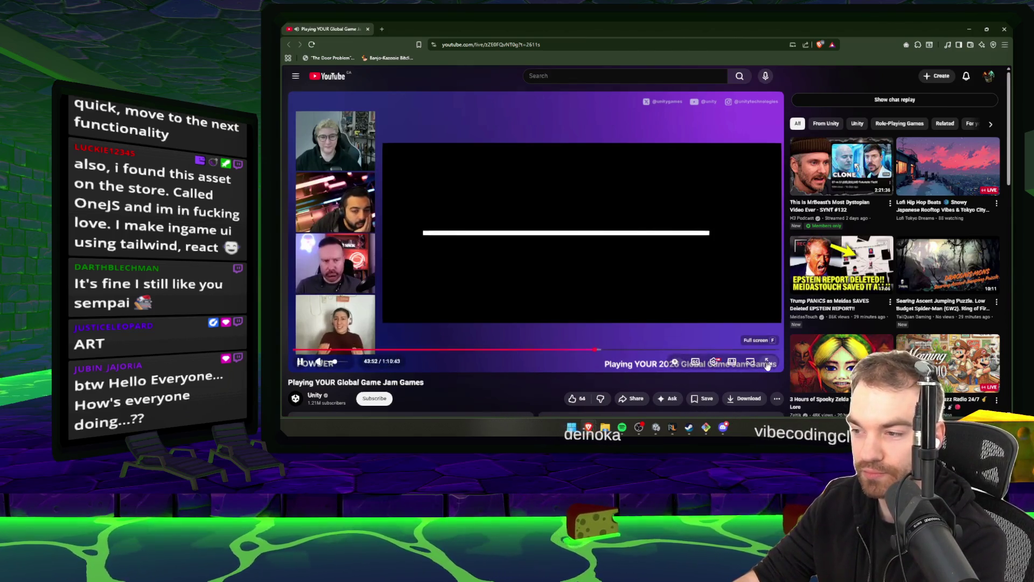
Watch the Powder clip fullscreen, jump back to its start and resume, then exit fullscreen.
{"action": "double_click", "coordinate": [622, 303]}
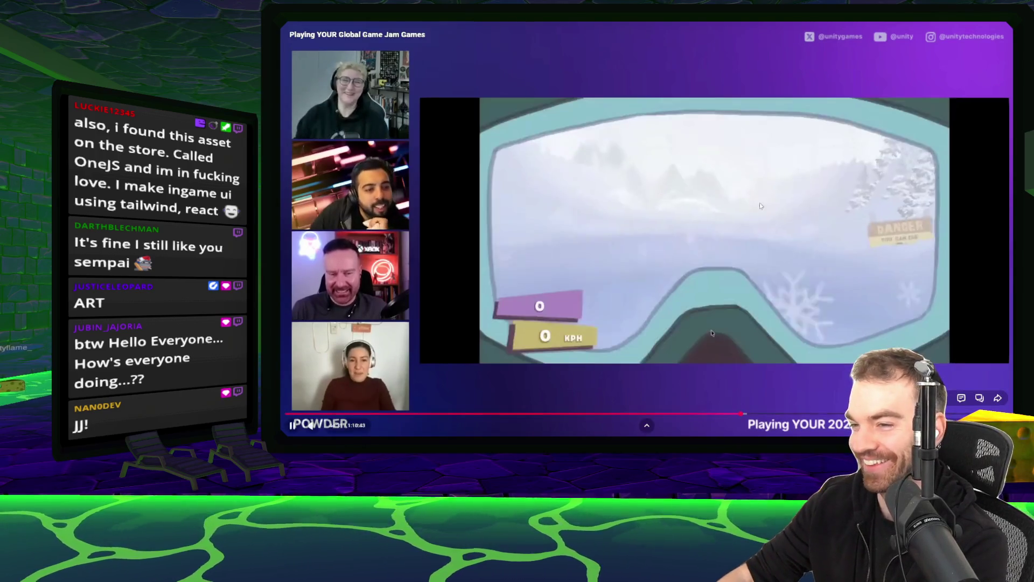
{"action": "left_click", "coordinate": [722, 229]}
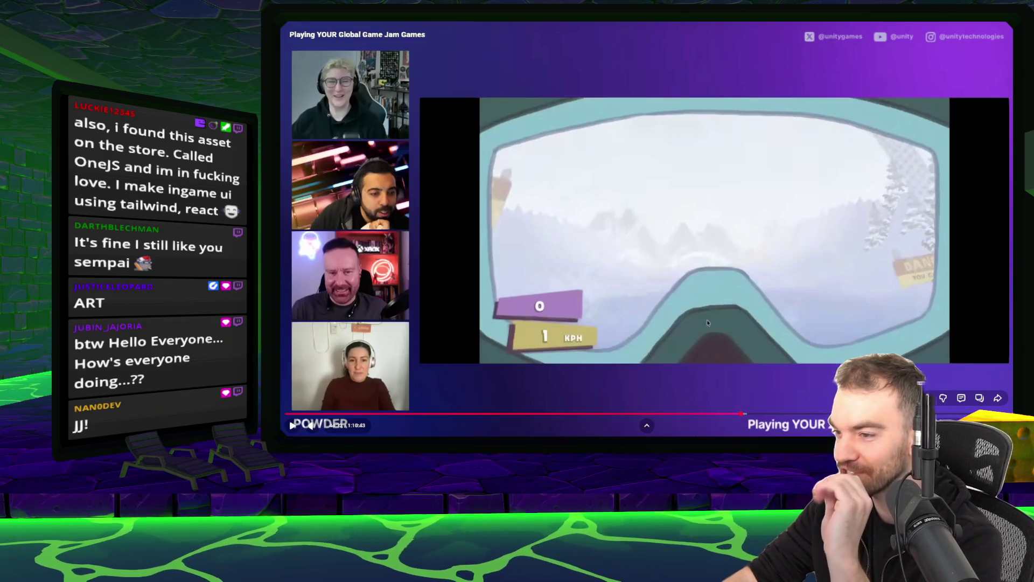
{"action": "left_click", "coordinate": [736, 413]}
{"action": "left_click", "coordinate": [776, 356]}
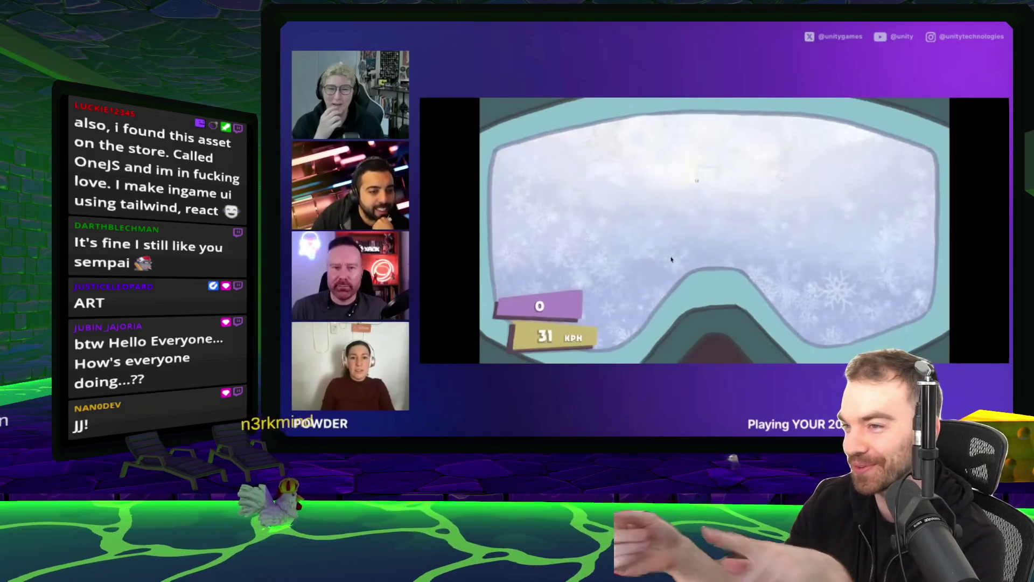
{"action": "mouse_move", "coordinate": [742, 151]}
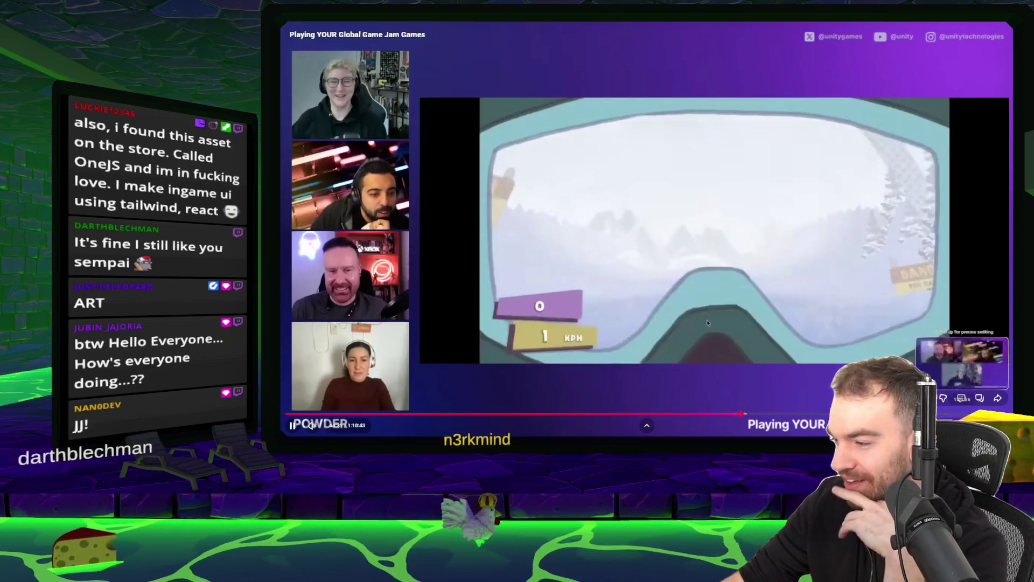
{"action": "key", "text": "Escape"}
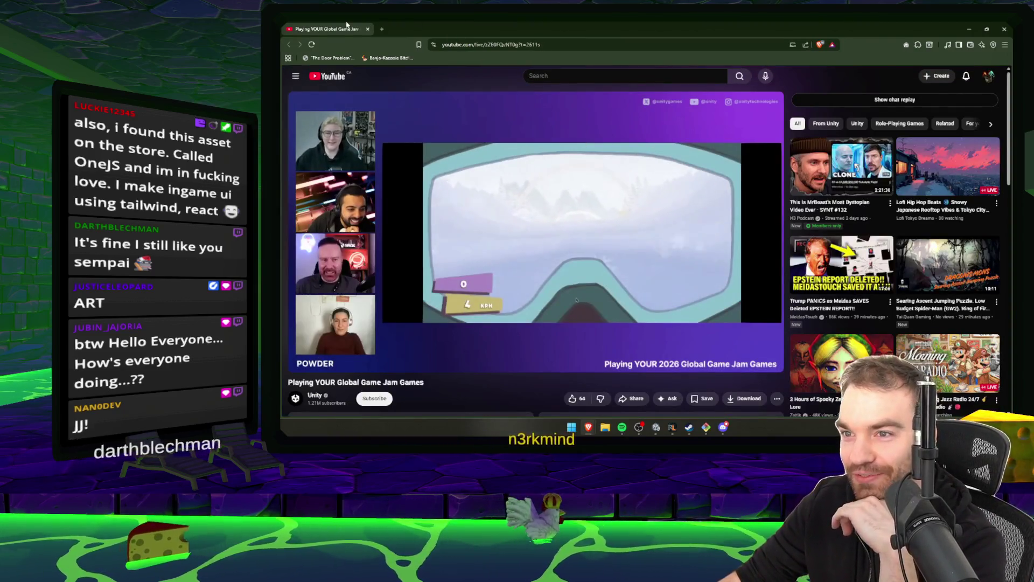
Glance at the Short Skirt / Long Jacket Radio playlist in Spotify, then return to Unity.
{"action": "left_click", "coordinate": [657, 427]}
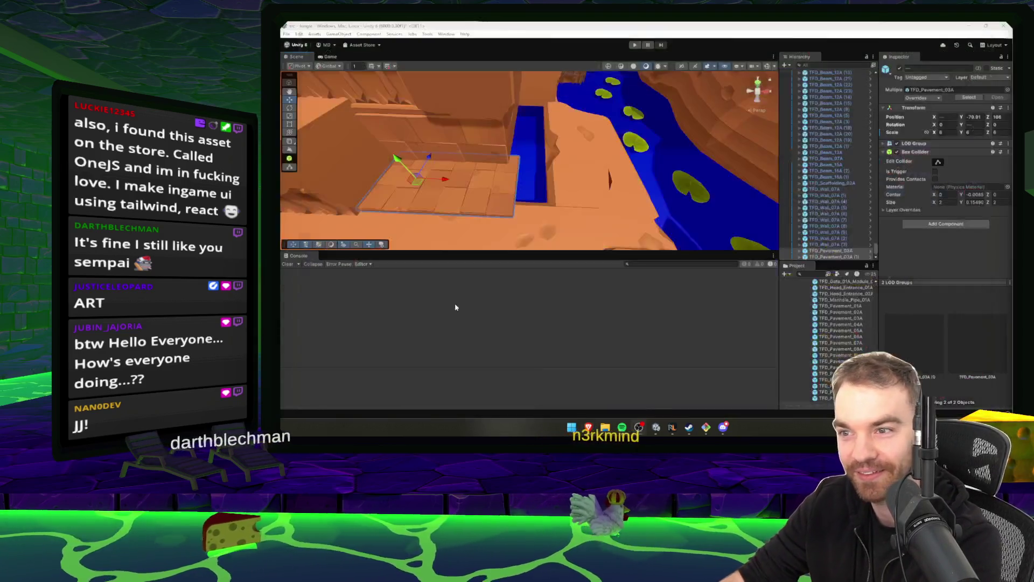
{"action": "left_click", "coordinate": [622, 428]}
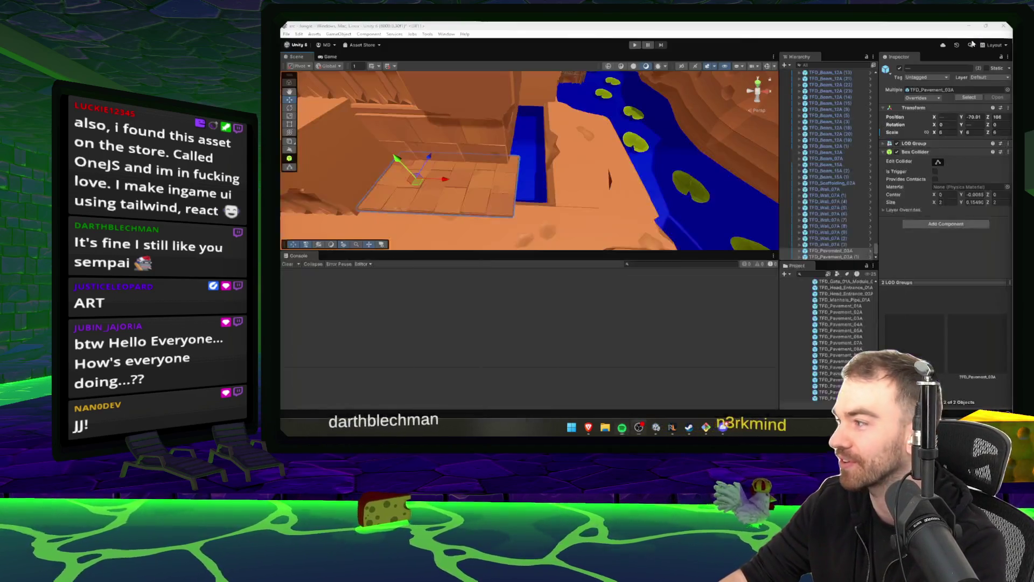
{"action": "left_click", "coordinate": [639, 427]}
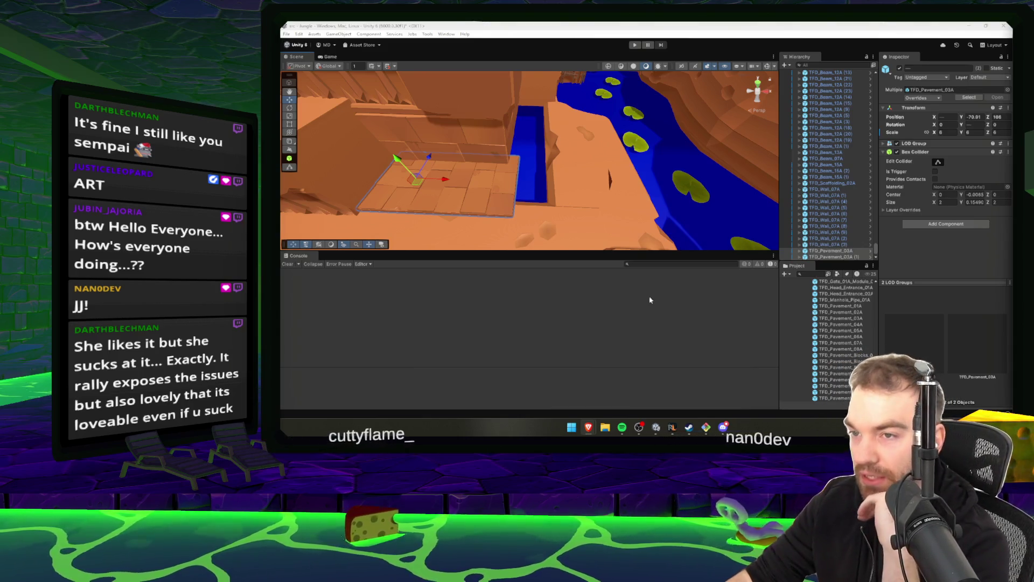
Duplicate the two pavement tiles, then turn one tile 90° and align it with the path.
{"action": "mouse_move", "coordinate": [522, 118]}
{"action": "left_mouse_down"}
{"action": "mouse_move", "coordinate": [631, 172]}
{"action": "mouse_move", "coordinate": [515, 187]}
{"action": "left_mouse_up"}
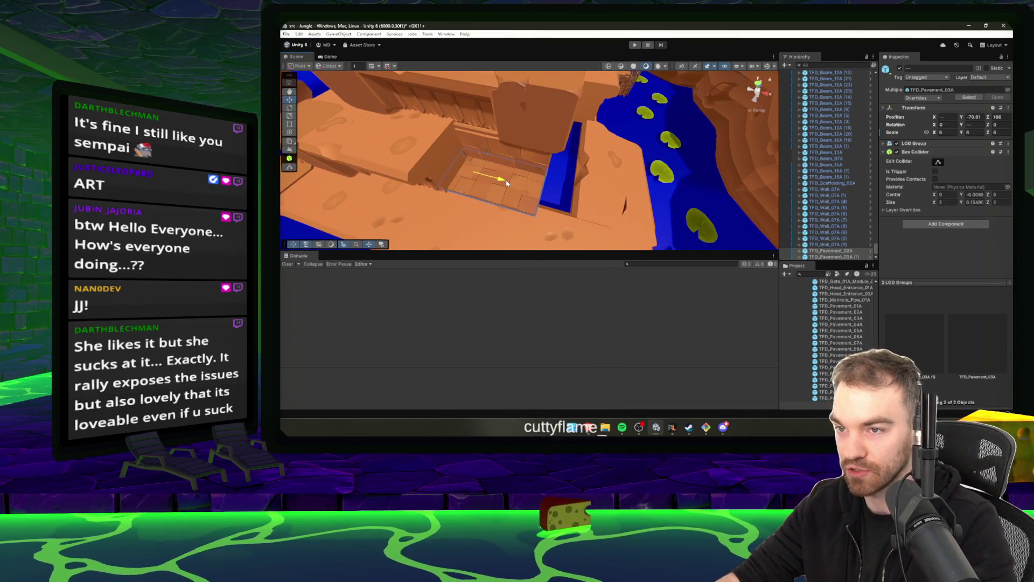
{"action": "key", "text": "ctrl+d"}
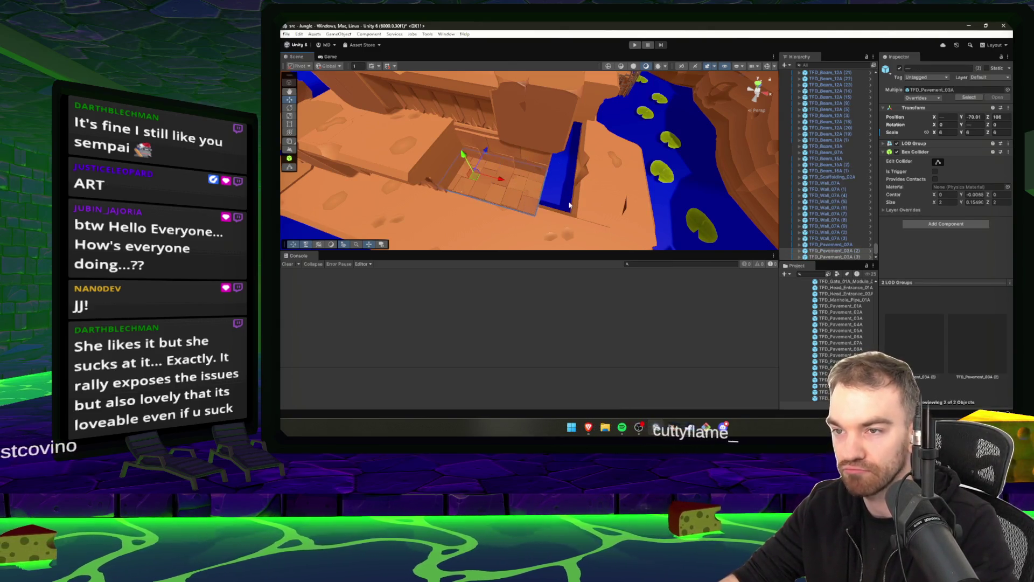
{"action": "mouse_move", "coordinate": [505, 184]}
{"action": "left_mouse_down"}
{"action": "mouse_move", "coordinate": [649, 194]}
{"action": "mouse_move", "coordinate": [542, 212]}
{"action": "left_mouse_up"}
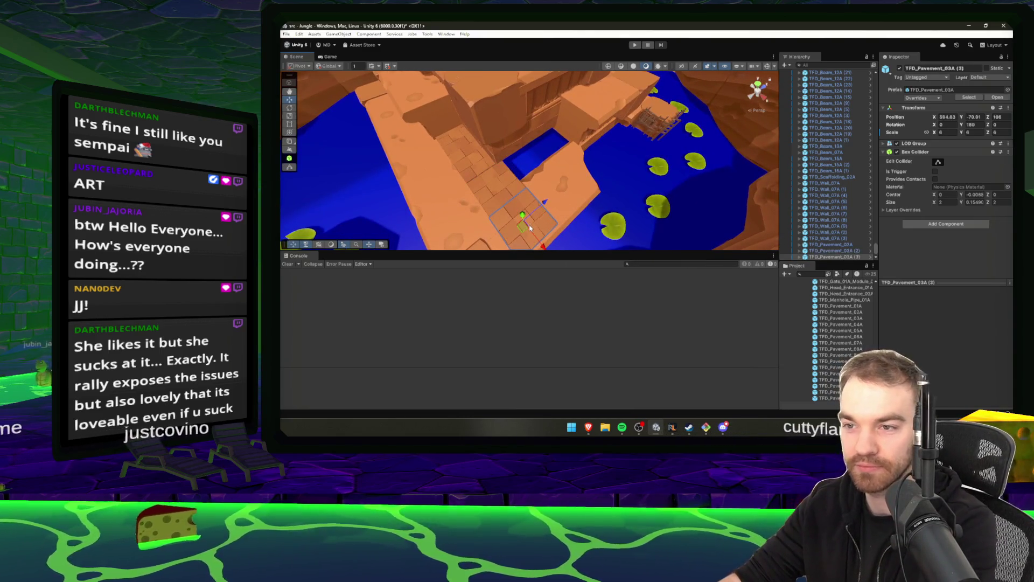
{"action": "key", "text": "ctrl+z"}
{"action": "left_click", "coordinate": [507, 190]}
{"action": "scroll", "coordinate": [549, 199], "scroll_direction": "up", "scroll_amount": 3}
{"action": "key", "text": "e"}
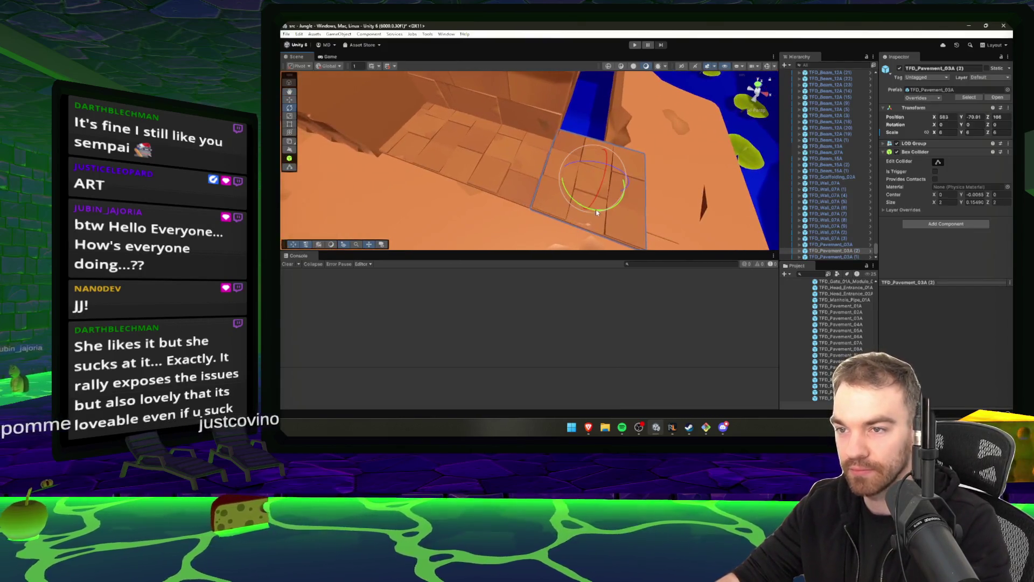
{"action": "left_click_drag", "start_coordinate": [596, 212], "coordinate": [619, 197]}
{"action": "key", "text": "w"}
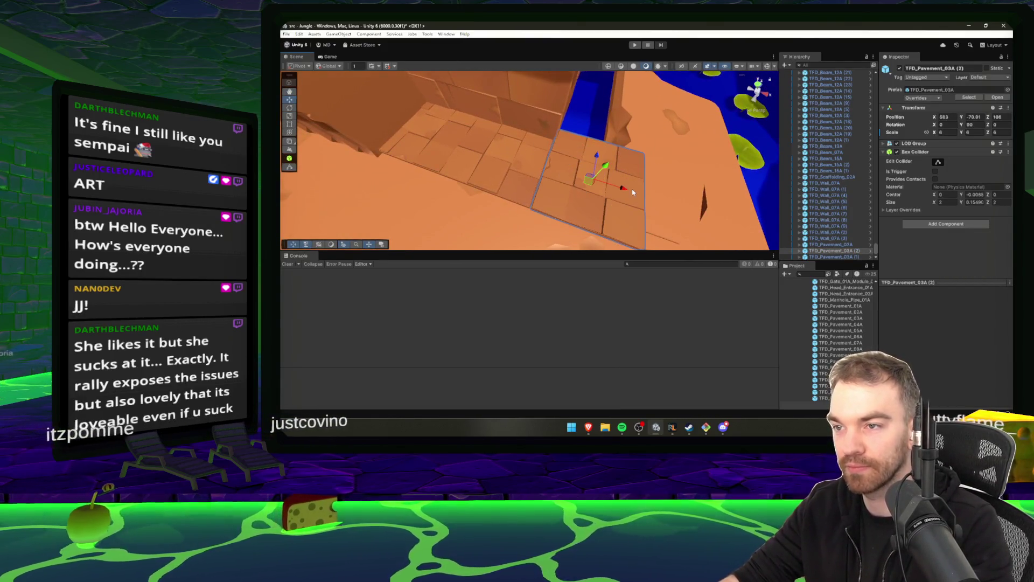
{"action": "mouse_move", "coordinate": [620, 188]}
{"action": "left_mouse_down"}
{"action": "mouse_move", "coordinate": [603, 177]}
{"action": "mouse_move", "coordinate": [515, 191]}
{"action": "mouse_move", "coordinate": [585, 181]}
{"action": "mouse_move", "coordinate": [578, 203]}
{"action": "mouse_move", "coordinate": [603, 226]}
{"action": "mouse_move", "coordinate": [587, 162]}
{"action": "mouse_move", "coordinate": [554, 135]}
{"action": "mouse_move", "coordinate": [534, 156]}
{"action": "mouse_move", "coordinate": [587, 143]}
{"action": "mouse_move", "coordinate": [576, 135]}
{"action": "mouse_move", "coordinate": [650, 138]}
{"action": "left_mouse_up"}
Duplicate the turned tile beside it, select the new pavement copies, and frame a temple beam.
{"action": "key", "text": "ctrl+d"}
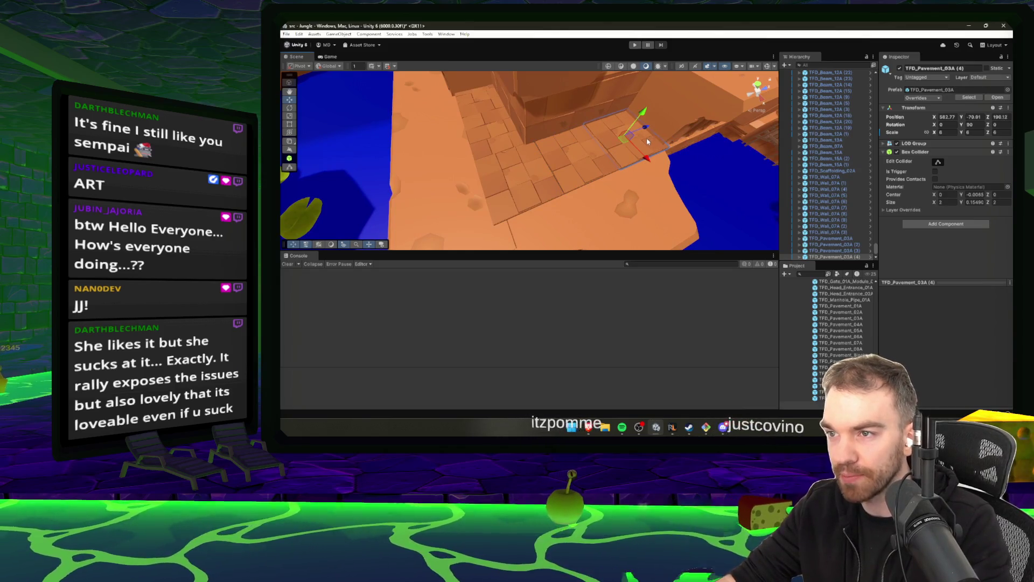
{"action": "left_click", "coordinate": [583, 177]}
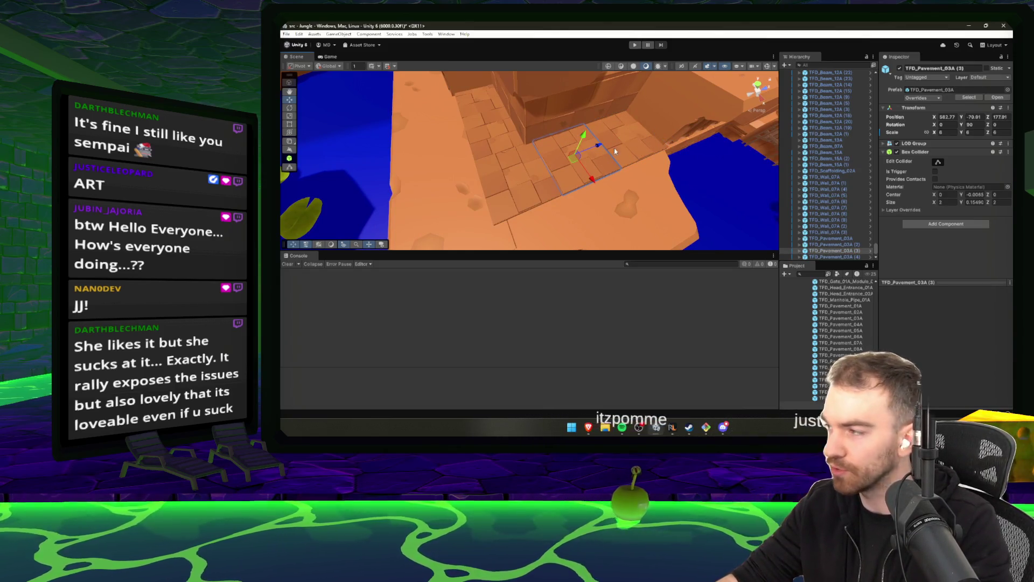
{"action": "left_click", "coordinate": [646, 151]}
{"action": "mouse_move", "coordinate": [646, 152]}
{"action": "left_mouse_down"}
{"action": "mouse_move", "coordinate": [627, 153]}
{"action": "mouse_move", "coordinate": [691, 167]}
{"action": "mouse_move", "coordinate": [542, 170]}
{"action": "left_mouse_up"}
{"action": "left_click", "coordinate": [542, 170], "text": "shift"}
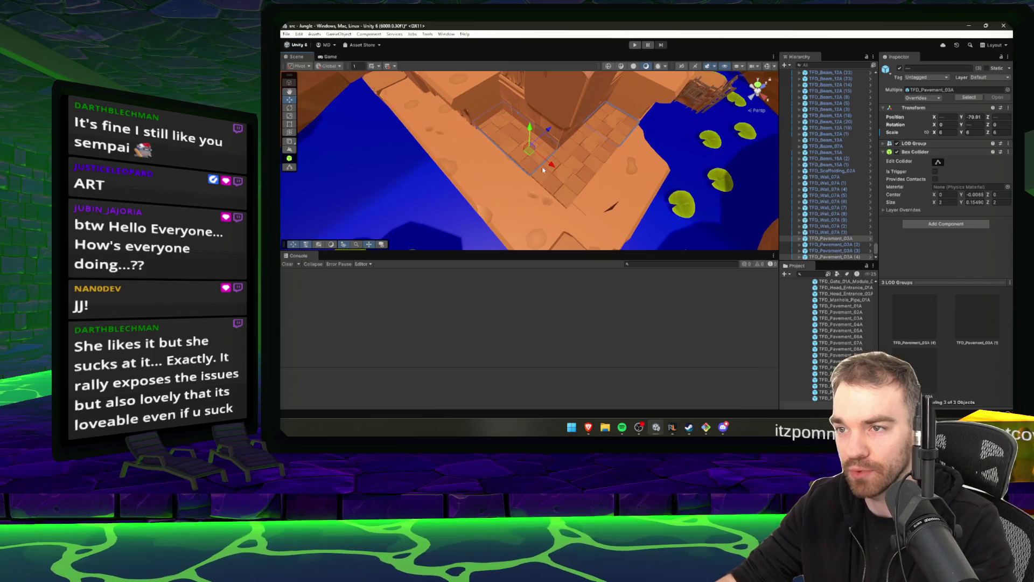
{"action": "left_click", "coordinate": [591, 152], "text": "shift"}
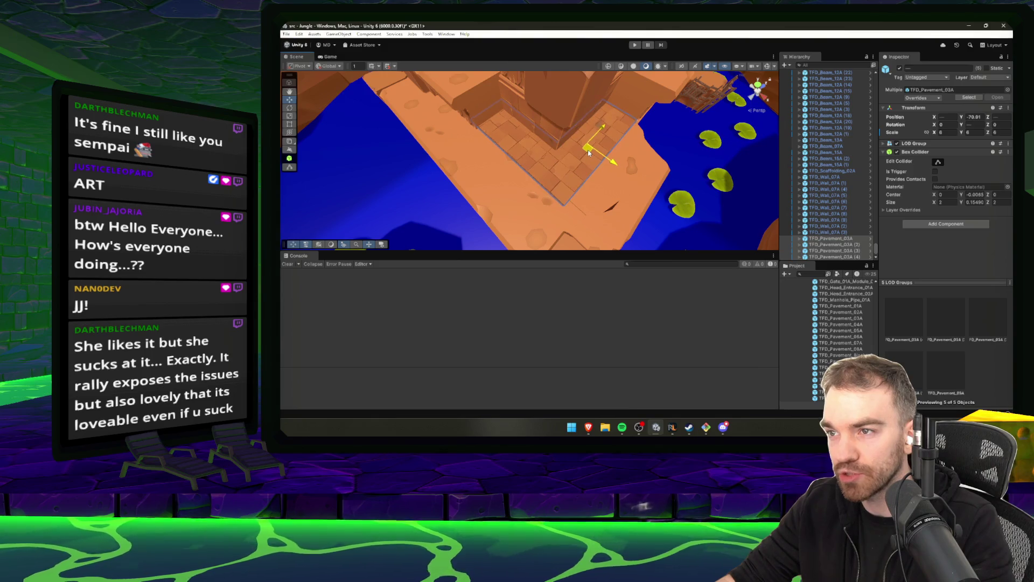
{"action": "mouse_move", "coordinate": [590, 161]}
{"action": "left_mouse_down"}
{"action": "mouse_move", "coordinate": [663, 176]}
{"action": "mouse_move", "coordinate": [605, 132]}
{"action": "mouse_move", "coordinate": [633, 171]}
{"action": "mouse_move", "coordinate": [595, 168]}
{"action": "mouse_move", "coordinate": [590, 212]}
{"action": "left_mouse_up"}
{"action": "left_click", "coordinate": [623, 181]}
{"action": "key", "text": "f"}
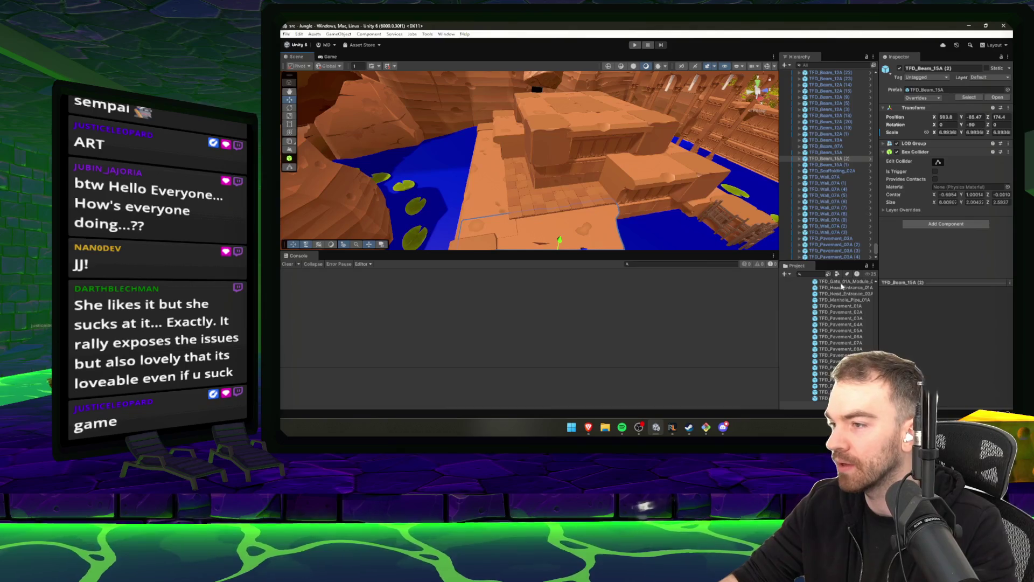
Find the Game scene through the Project search, open it, and select GameManager in the Hierarchy.
{"action": "type", "text": "Game"}
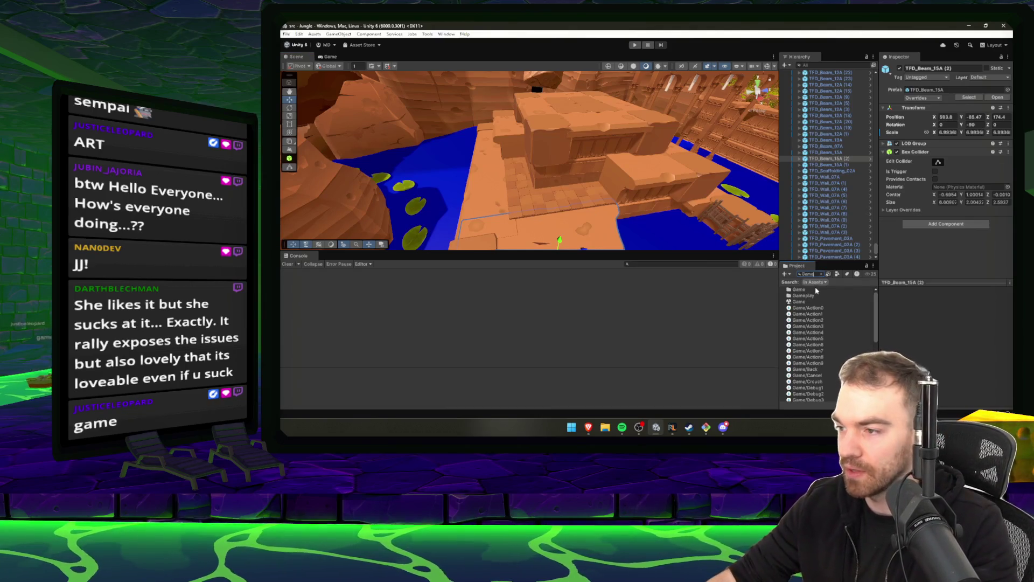
{"action": "right_click", "coordinate": [802, 301]}
{"action": "left_click", "coordinate": [796, 302]}
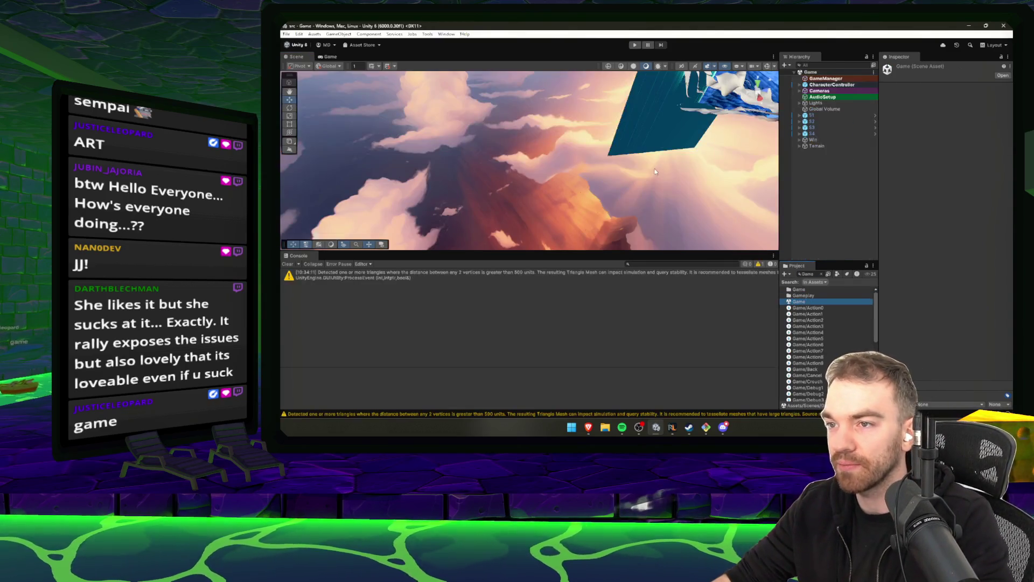
{"action": "left_click", "coordinate": [846, 85]}
{"action": "key", "text": "Up"}
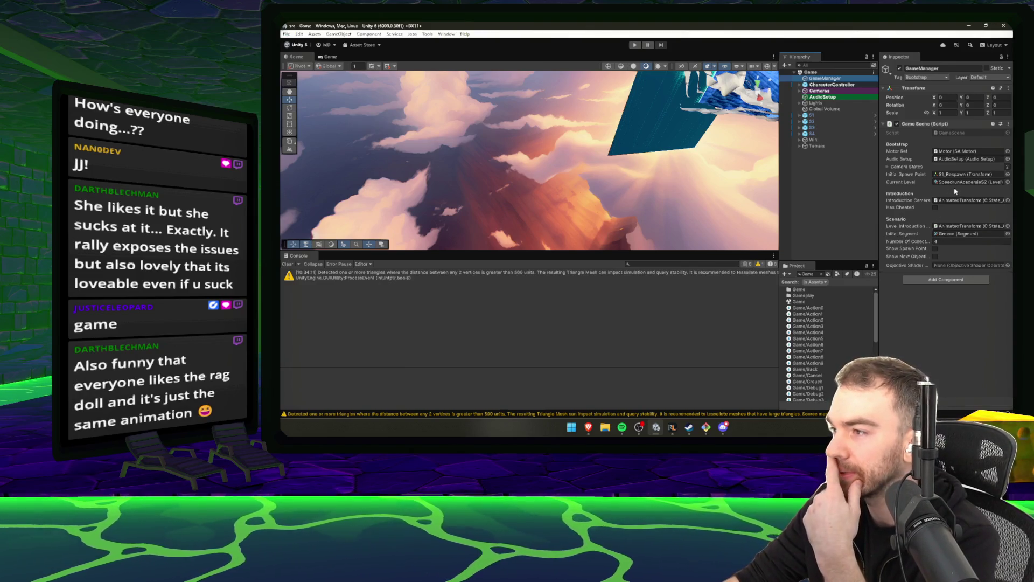
Expand GameManager's Camera States, Static and First Person, then clear the Project search.
{"action": "left_click", "coordinate": [960, 200]}
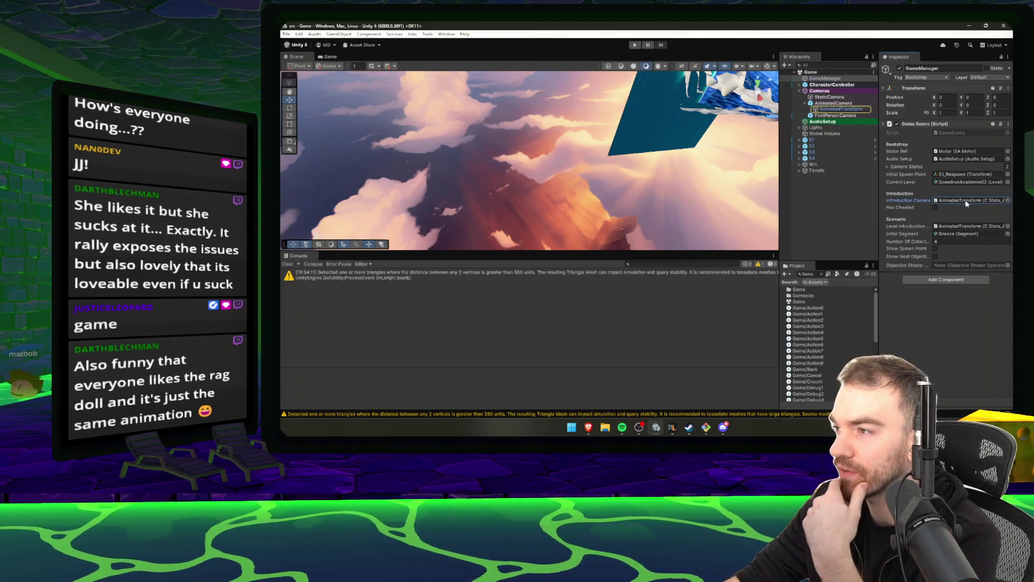
{"action": "left_click", "coordinate": [888, 167]}
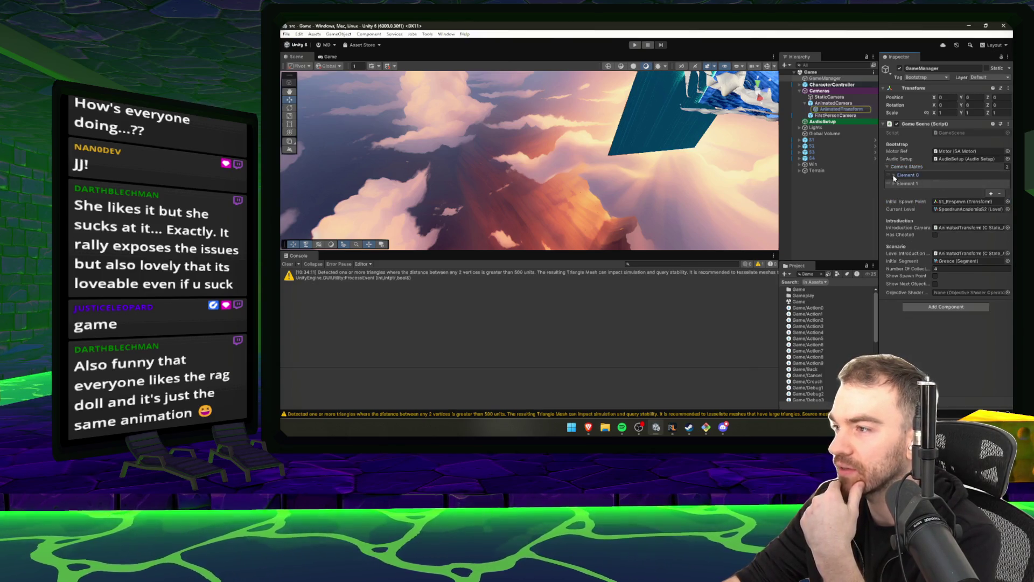
{"action": "left_click", "coordinate": [894, 175]}
{"action": "left_click", "coordinate": [894, 200]}
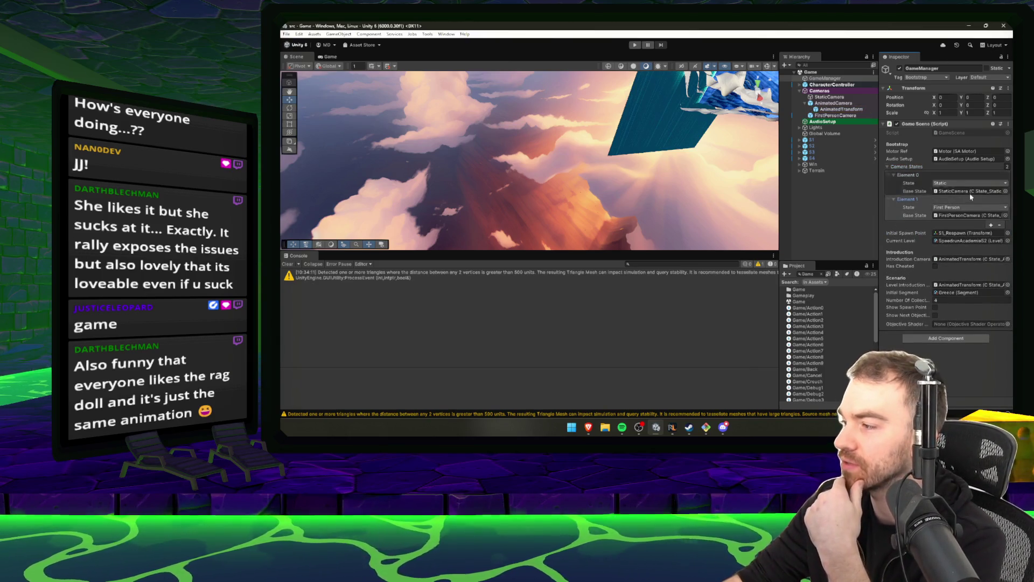
{"action": "left_click", "coordinate": [912, 292]}
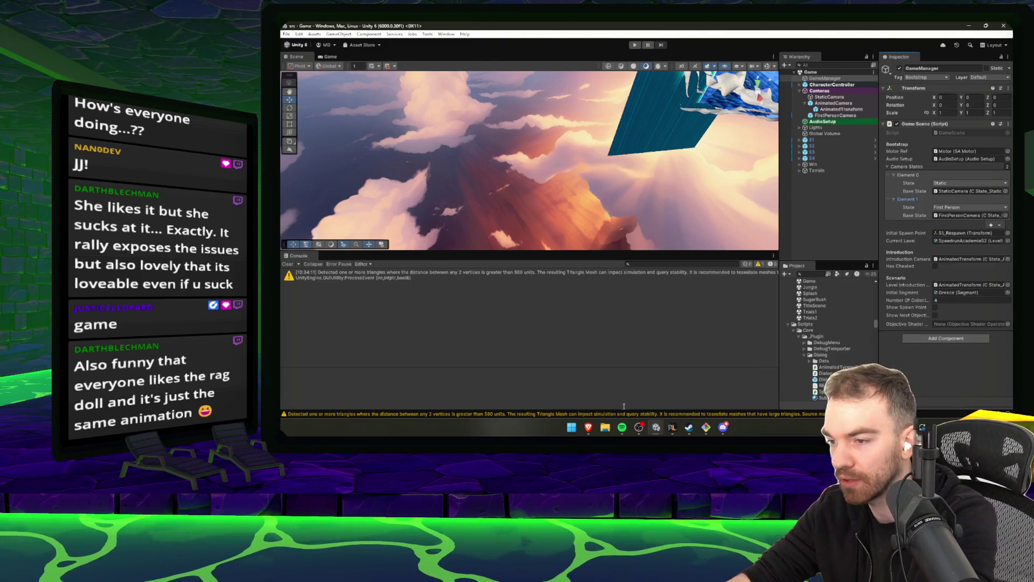
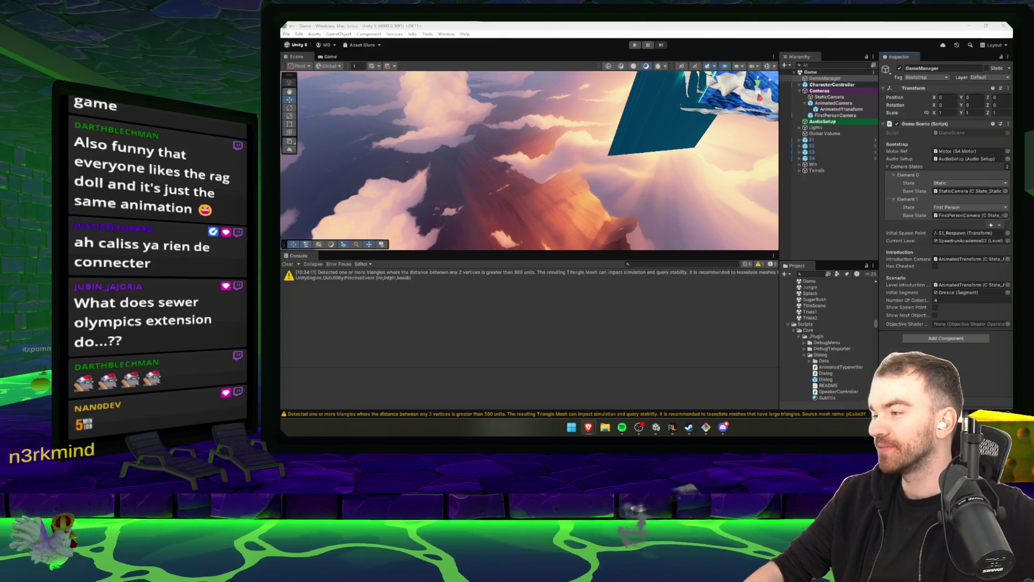
Deselect GameManager and collapse the Cameras group in the Hierarchy.
{"action": "left_click", "coordinate": [838, 214]}
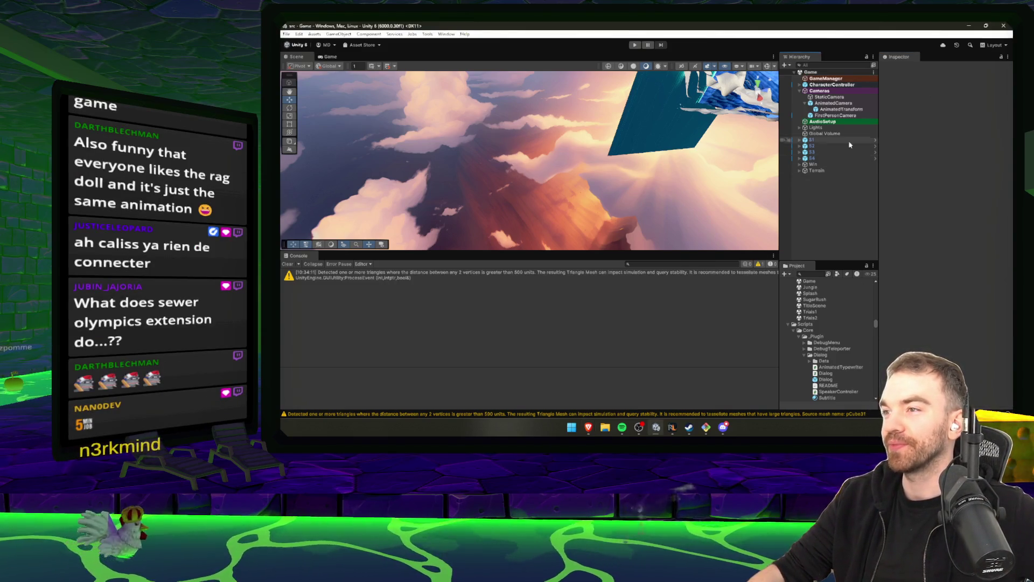
{"action": "left_click", "coordinate": [800, 91]}
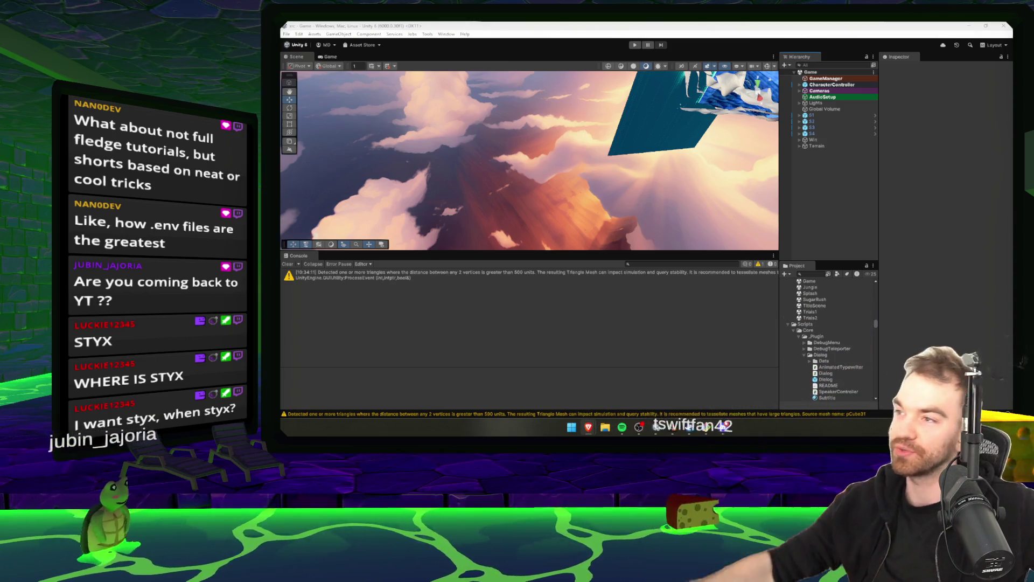
{"action": "mouse_move", "coordinate": [641, 184]}
{"action": "left_mouse_down"}
{"action": "mouse_move", "coordinate": [657, 194]}
{"action": "mouse_move", "coordinate": [717, 118]}
{"action": "mouse_move", "coordinate": [703, 117]}
{"action": "mouse_move", "coordinate": [769, 124]}
{"action": "mouse_move", "coordinate": [646, 221]}
{"action": "left_mouse_up"}
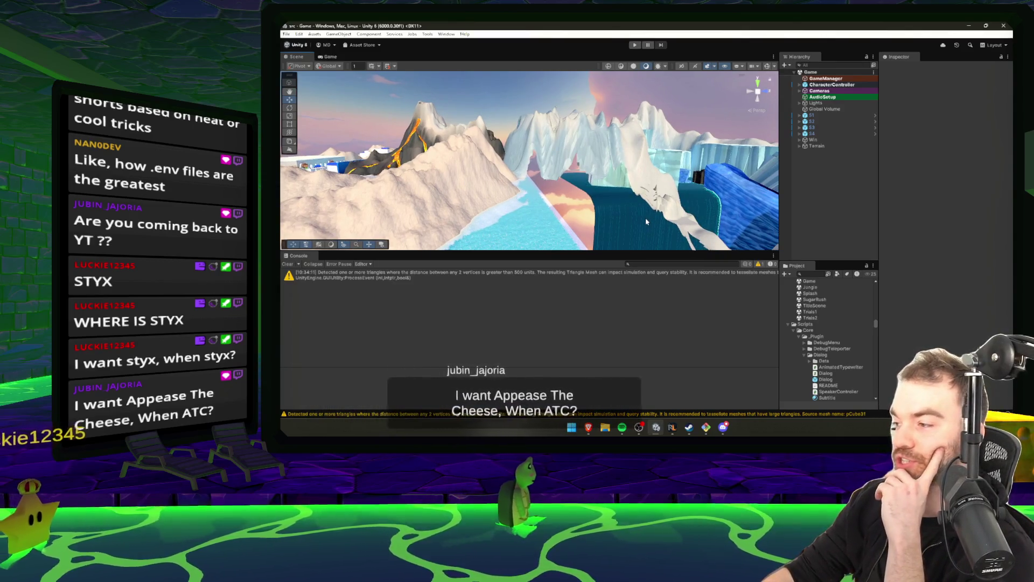
Orbit the Scene view over the volcano and ice arch, select the Game scene, and bring up Steam's library.
{"action": "mouse_move", "coordinate": [658, 217]}
{"action": "left_mouse_down"}
{"action": "mouse_move", "coordinate": [700, 223]}
{"action": "mouse_move", "coordinate": [692, 211]}
{"action": "mouse_move", "coordinate": [671, 226]}
{"action": "left_mouse_up"}
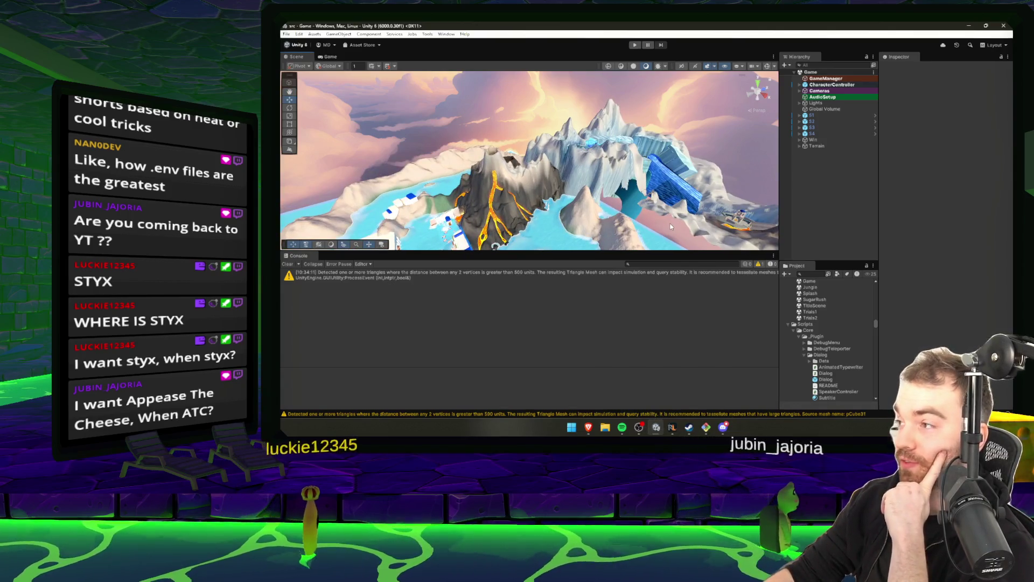
{"action": "mouse_move", "coordinate": [671, 225]}
{"action": "left_mouse_down"}
{"action": "mouse_move", "coordinate": [657, 206]}
{"action": "mouse_move", "coordinate": [671, 217]}
{"action": "left_mouse_up"}
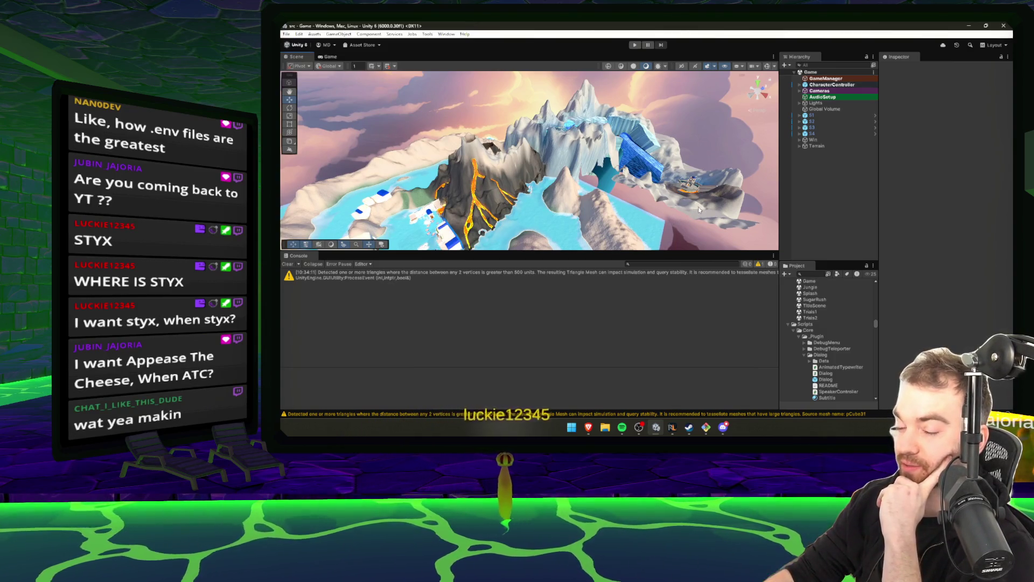
{"action": "left_click_drag", "start_coordinate": [706, 187], "coordinate": [680, 303]}
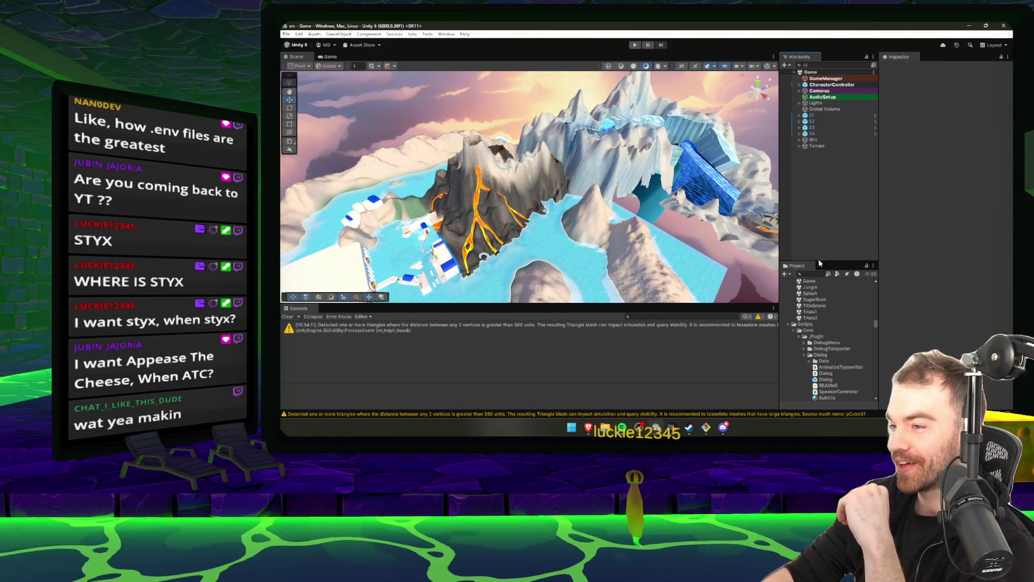
{"action": "left_click", "coordinate": [817, 283]}
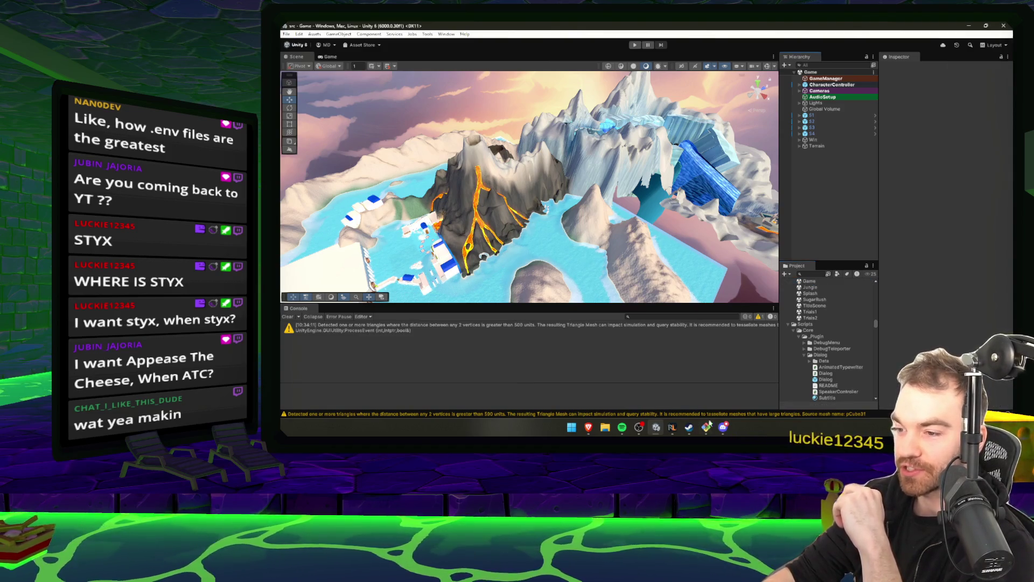
{"action": "left_click", "coordinate": [689, 427]}
{"action": "left_click_drag", "start_coordinate": [786, 84], "coordinate": [691, 68]}
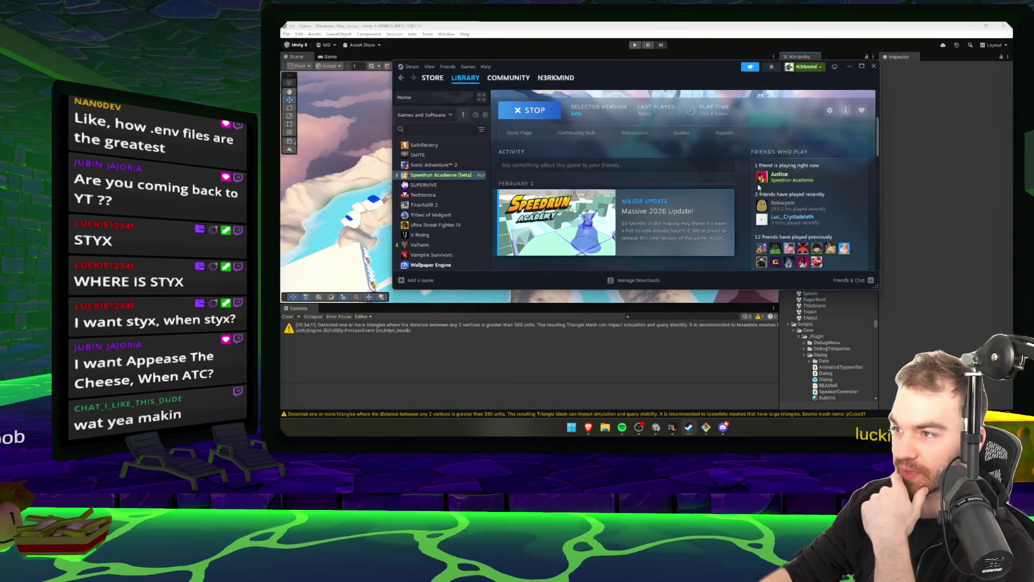
Enlarge the Steam window, minimize it, and start Play mode in the editor.
{"action": "left_click_drag", "start_coordinate": [839, 291], "coordinate": [839, 379]}
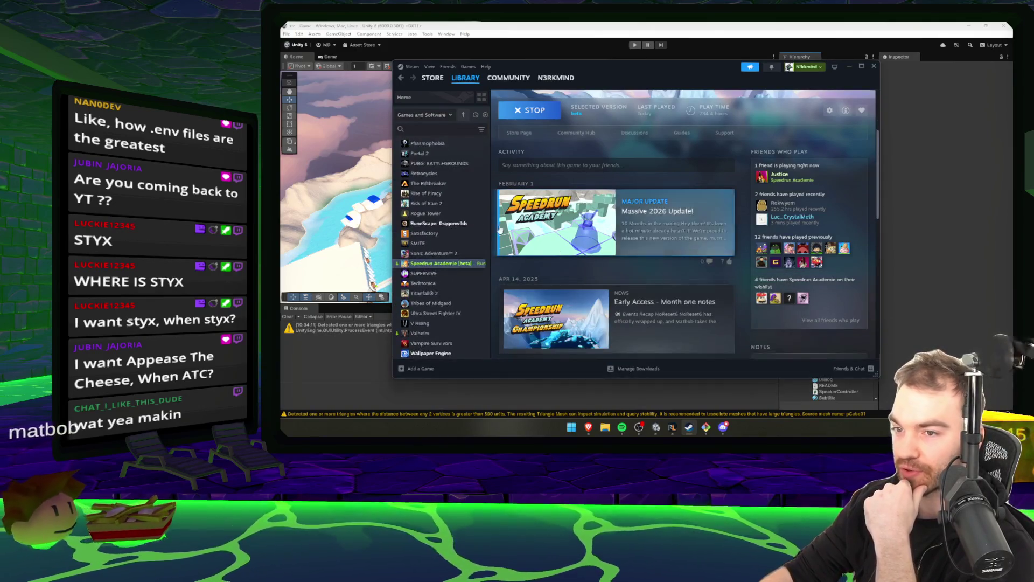
{"action": "left_click", "coordinate": [850, 67]}
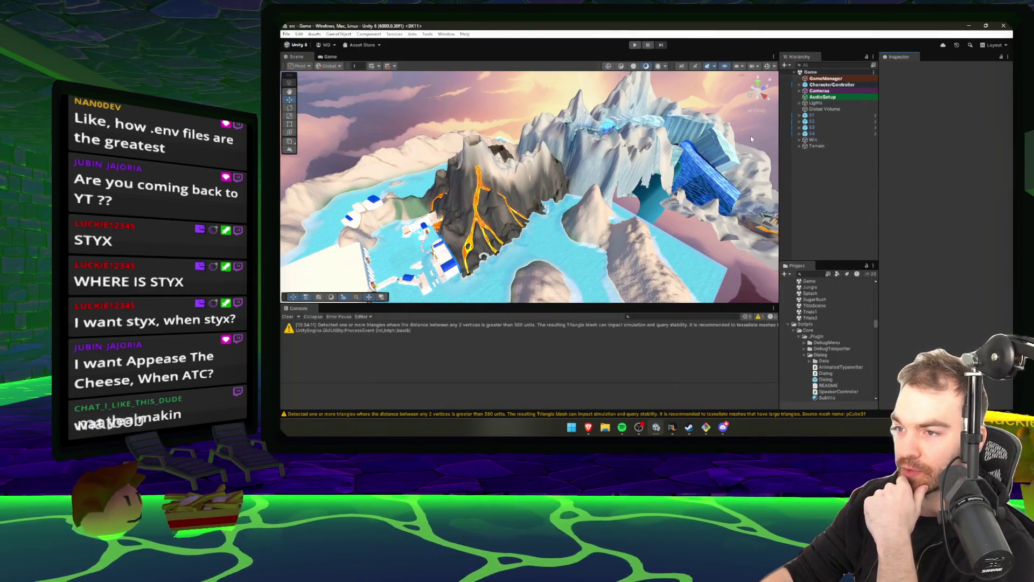
{"action": "left_click", "coordinate": [637, 45]}
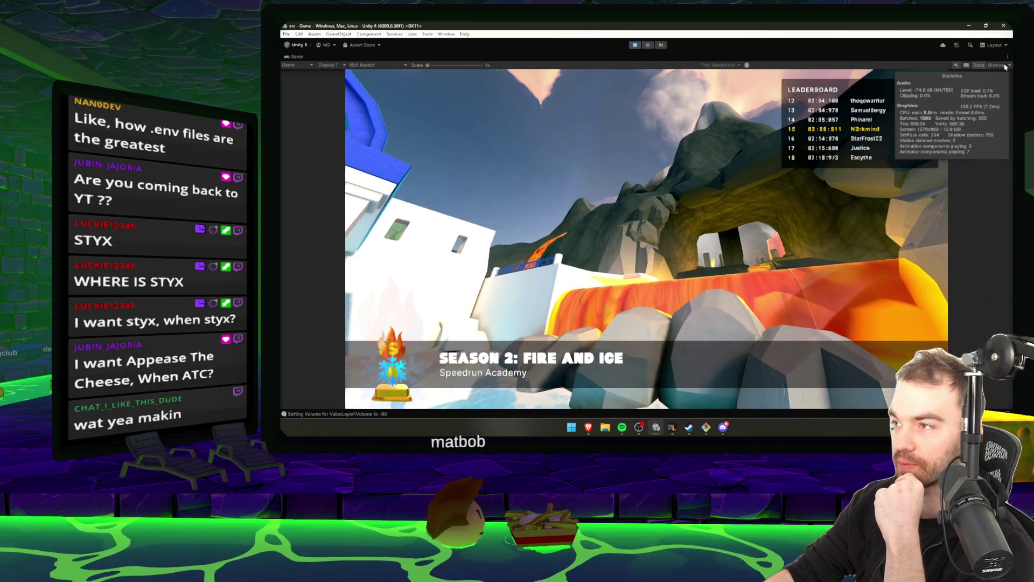
Hide the Stats overlay in the Game view and open a new Brave browser window.
{"action": "left_click", "coordinate": [984, 66]}
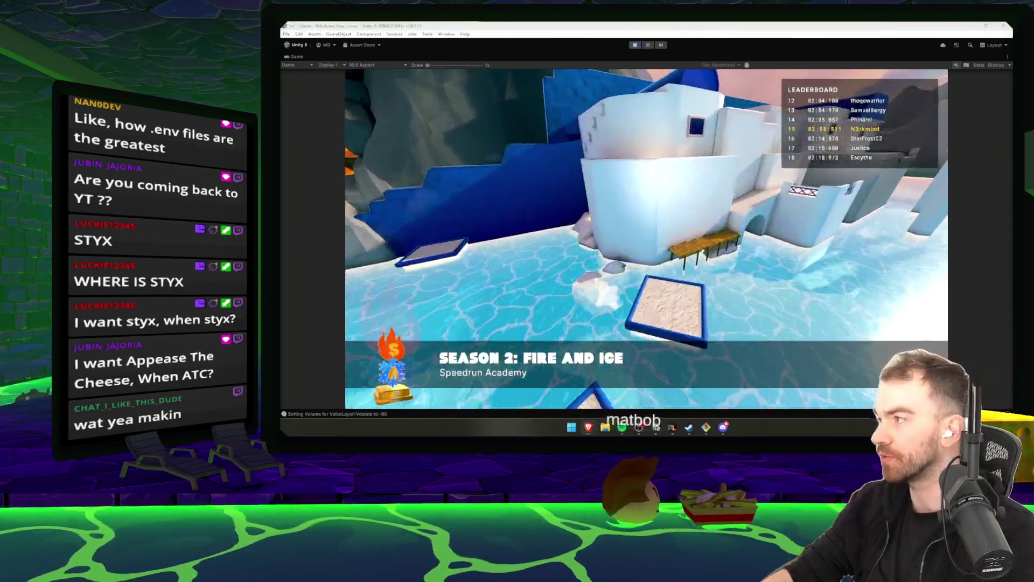
{"action": "left_click", "coordinate": [588, 427]}
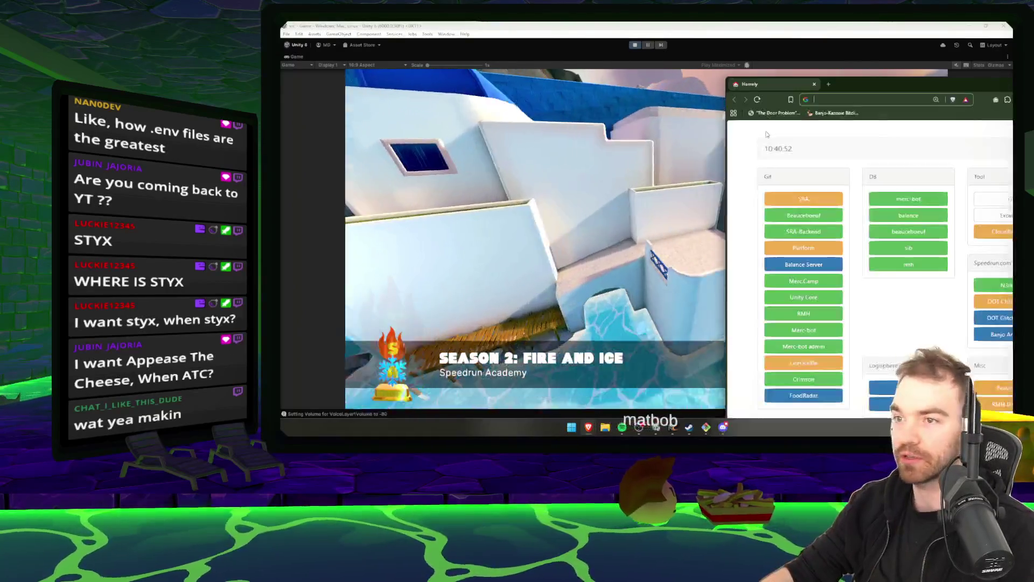
Load the Speedrun Académie site (sra.merc.camp) and maximize the browser window.
{"action": "type", "text": "sra"}
{"action": "key", "text": "Return"}
{"action": "left_click_drag", "start_coordinate": [850, 86], "coordinate": [655, 72]}
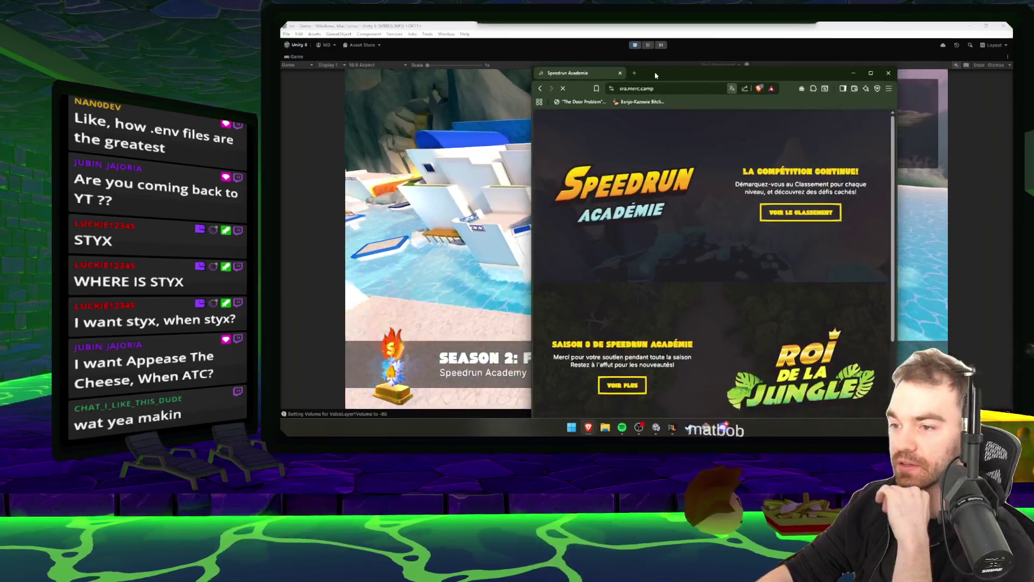
{"action": "double_click", "coordinate": [654, 72]}
Open the leaderboard and show the per-segment times for the rank-7 01:57:100 run.
{"action": "left_click", "coordinate": [752, 166]}
{"action": "scroll", "coordinate": [599, 268], "scroll_direction": "down", "scroll_amount": 5}
{"action": "scroll", "coordinate": [598, 268], "scroll_direction": "down", "scroll_amount": 10}
{"action": "scroll", "coordinate": [490, 233], "scroll_direction": "up", "scroll_amount": 4}
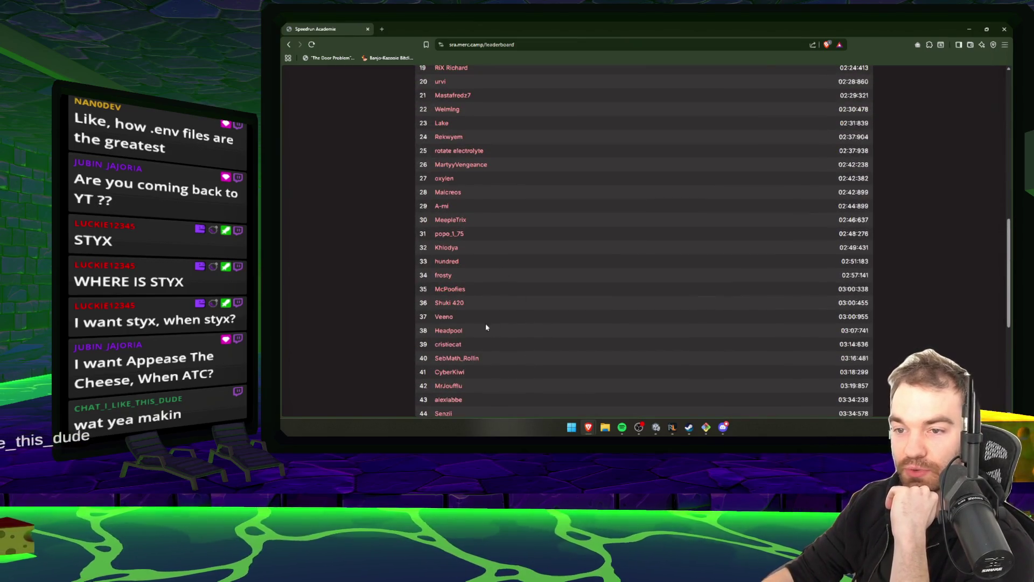
{"action": "scroll", "coordinate": [526, 300], "scroll_direction": "down", "scroll_amount": 4}
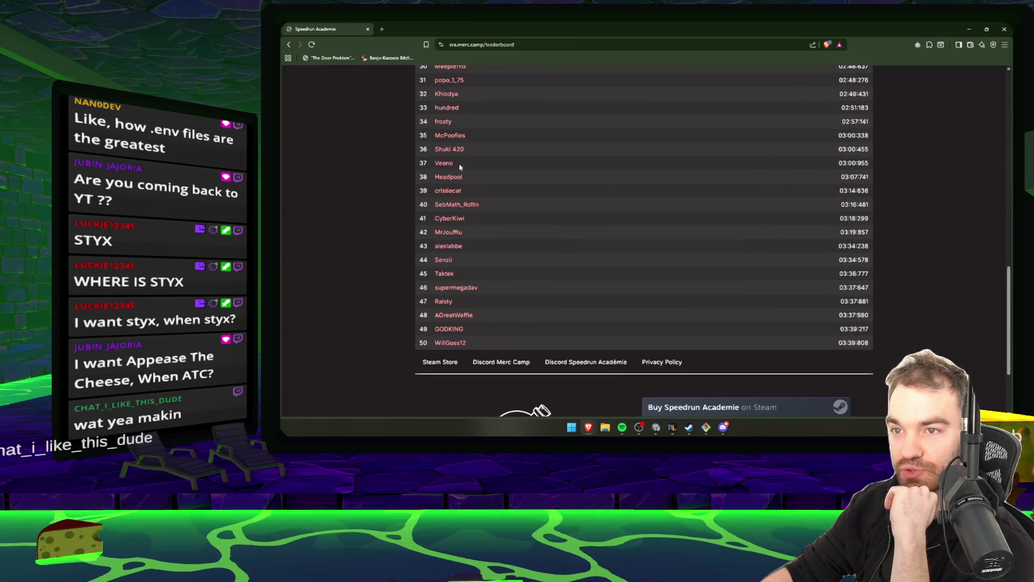
{"action": "scroll", "coordinate": [459, 167], "scroll_direction": "up", "scroll_amount": 15}
{"action": "scroll", "coordinate": [642, 277], "scroll_direction": "down", "scroll_amount": 2}
{"action": "left_click", "coordinate": [513, 258]}
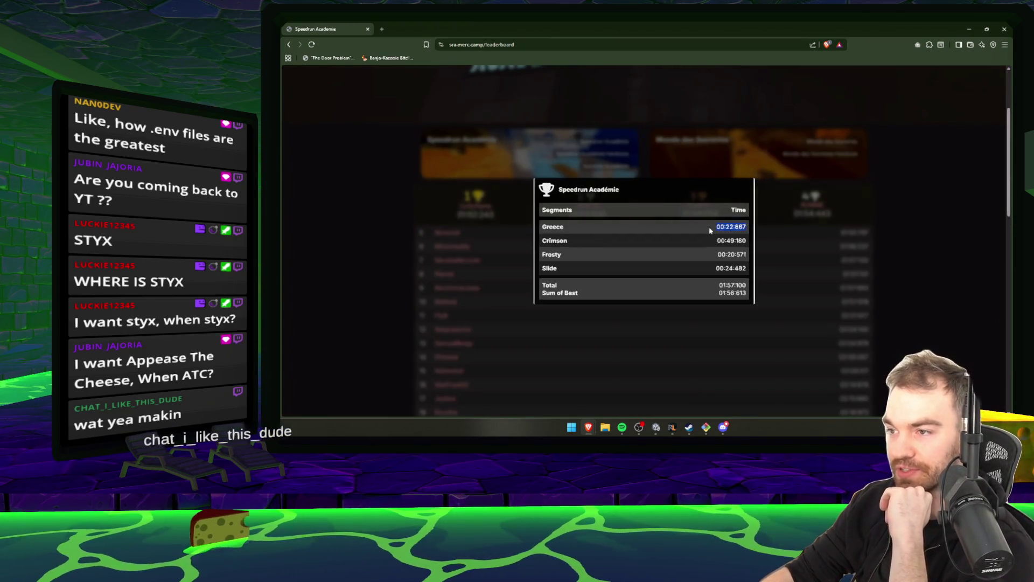
{"action": "left_click_drag", "start_coordinate": [717, 254], "coordinate": [722, 268]}
{"action": "key", "text": "alt+Tab"}
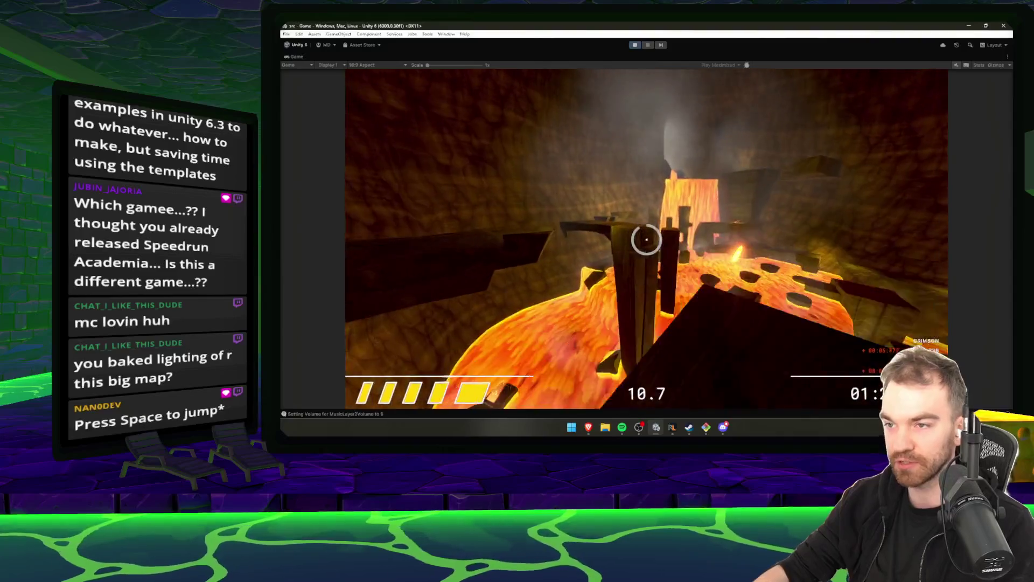
Play the level through to Run Complete: 02:46:870 against a 02:08:511 personal record.
{"action": "mouse_move", "coordinate": [647, 239]}
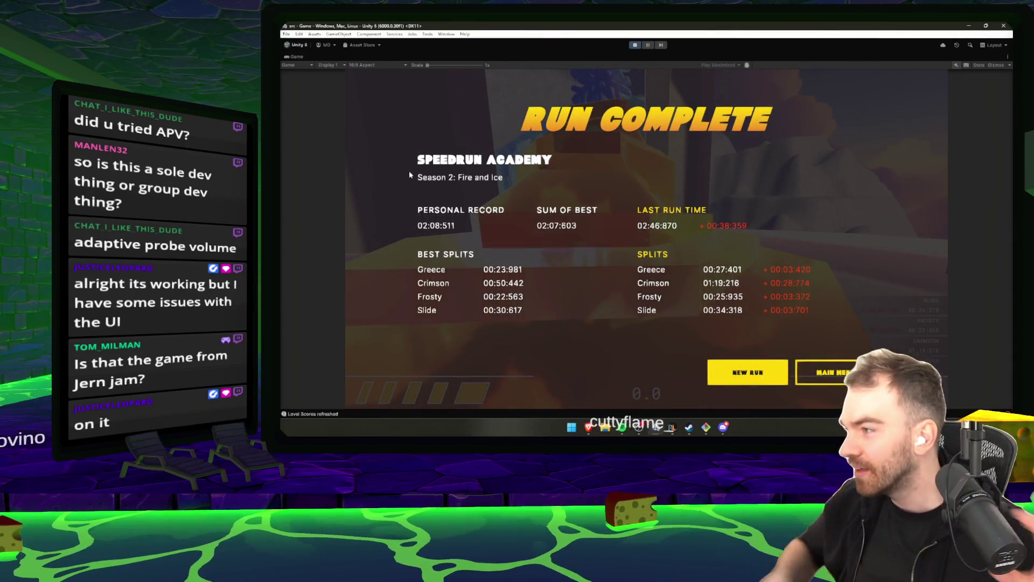
{"action": "key", "text": "super"}
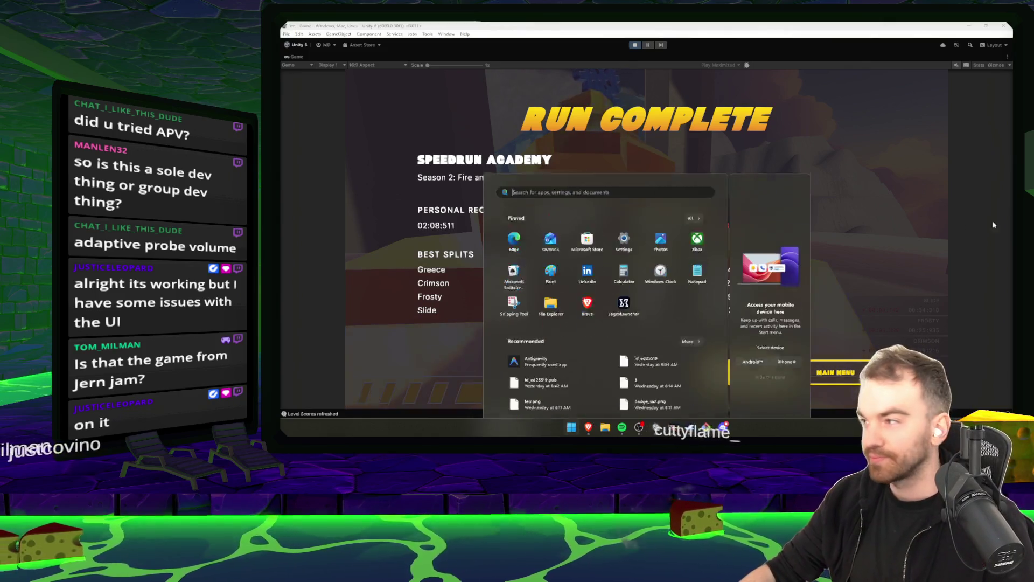
Dismiss the app launcher, refocus Unity and exit Play mode.
{"action": "key", "text": "Escape"}
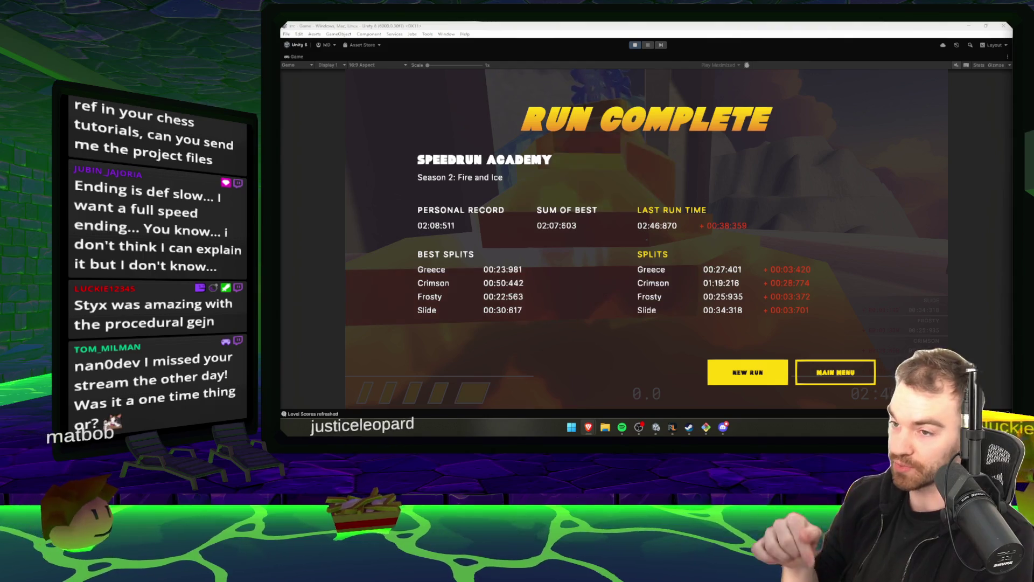
{"action": "left_click", "coordinate": [635, 45]}
{"action": "left_click", "coordinate": [635, 45]}
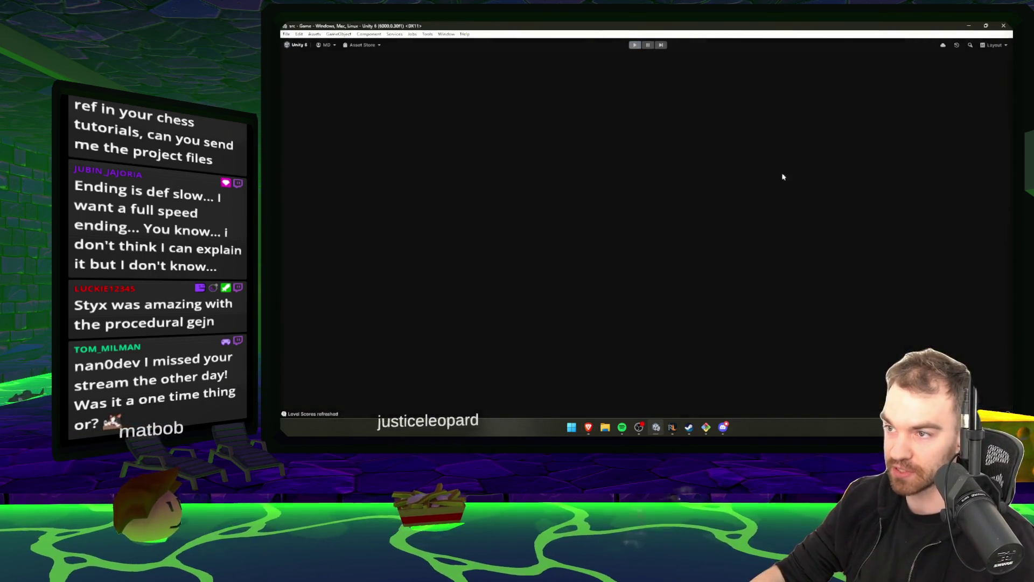
Open the Jungle scene and orbit, pan and zoom around its wooden ruins and posts.
{"action": "double_click", "coordinate": [811, 287]}
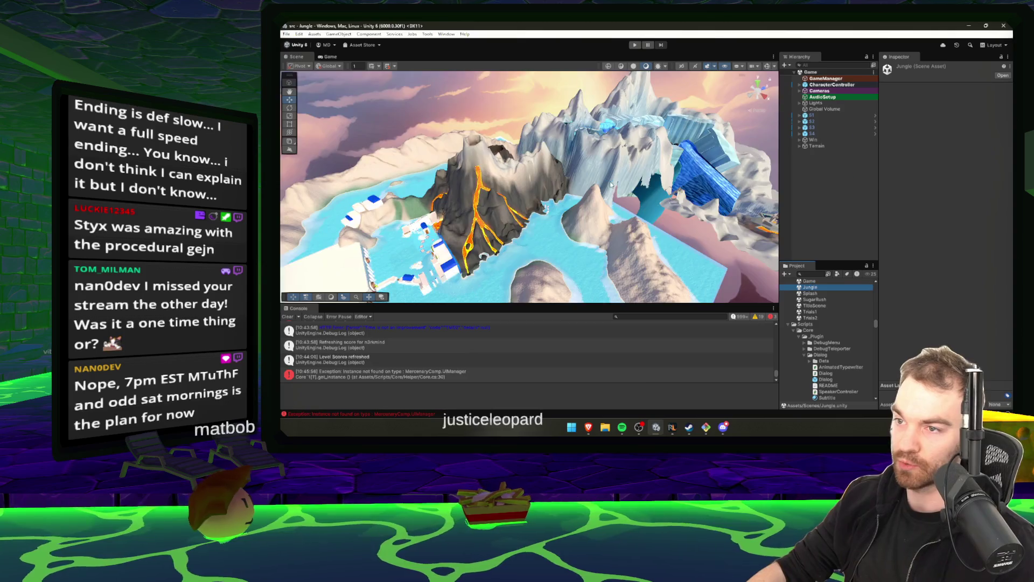
{"action": "mouse_move", "coordinate": [587, 214]}
{"action": "left_mouse_down"}
{"action": "mouse_move", "coordinate": [600, 218]}
{"action": "mouse_move", "coordinate": [577, 205]}
{"action": "mouse_move", "coordinate": [770, 249]}
{"action": "mouse_move", "coordinate": [782, 241]}
{"action": "mouse_move", "coordinate": [568, 211]}
{"action": "mouse_move", "coordinate": [678, 166]}
{"action": "mouse_move", "coordinate": [683, 146]}
{"action": "mouse_move", "coordinate": [642, 144]}
{"action": "left_mouse_up"}
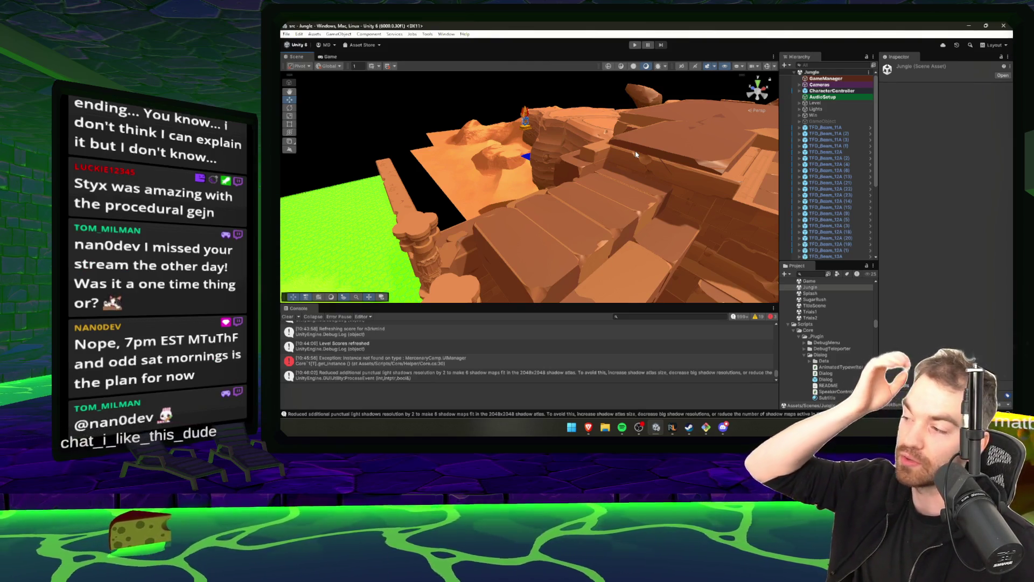
{"action": "mouse_move", "coordinate": [635, 155]}
{"action": "left_mouse_down"}
{"action": "mouse_move", "coordinate": [532, 176]}
{"action": "mouse_move", "coordinate": [469, 175]}
{"action": "mouse_move", "coordinate": [594, 176]}
{"action": "left_mouse_up"}
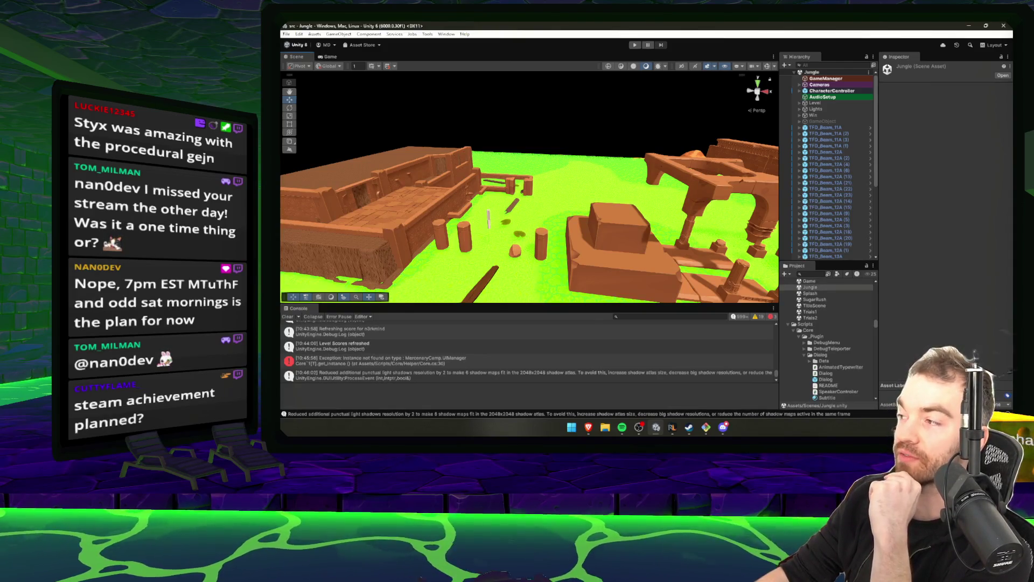
{"action": "mouse_move", "coordinate": [641, 208]}
{"action": "left_mouse_down"}
{"action": "mouse_move", "coordinate": [695, 199]}
{"action": "mouse_move", "coordinate": [748, 218]}
{"action": "left_mouse_up"}
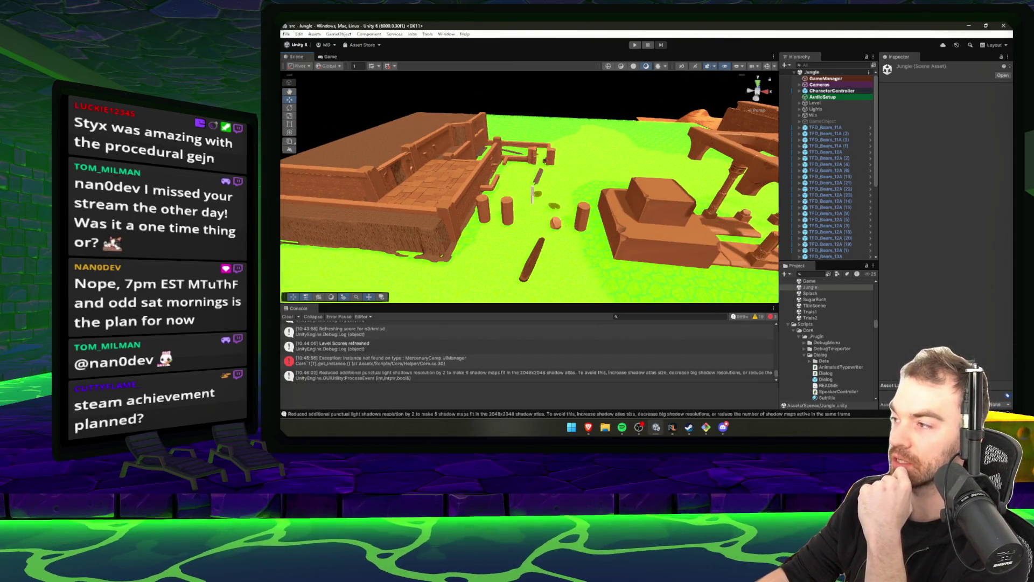
{"action": "left_click_drag", "start_coordinate": [595, 203], "coordinate": [702, 211]}
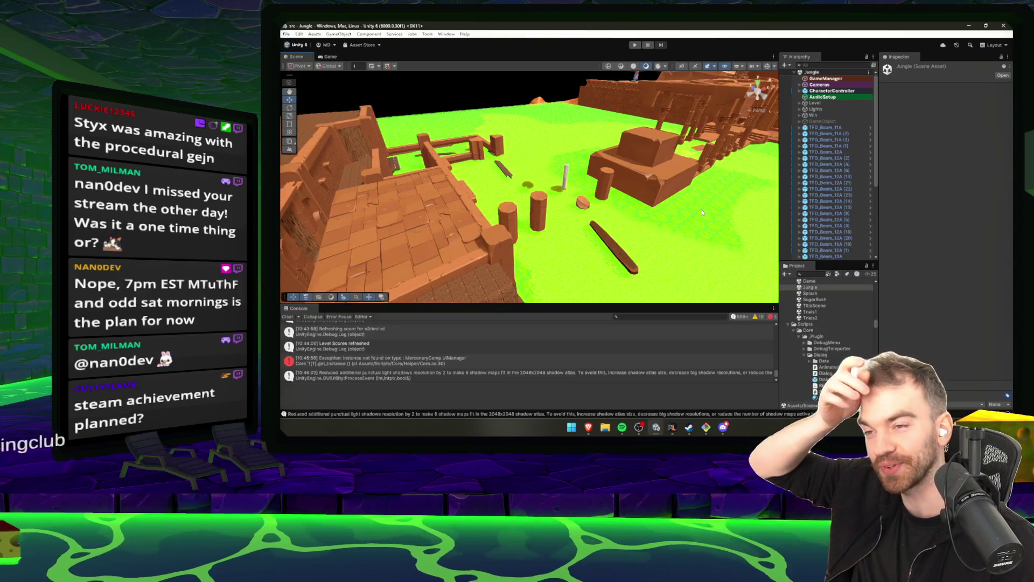
{"action": "mouse_move", "coordinate": [701, 212]}
{"action": "left_mouse_down"}
{"action": "mouse_move", "coordinate": [647, 214]}
{"action": "mouse_move", "coordinate": [668, 227]}
{"action": "left_mouse_up"}
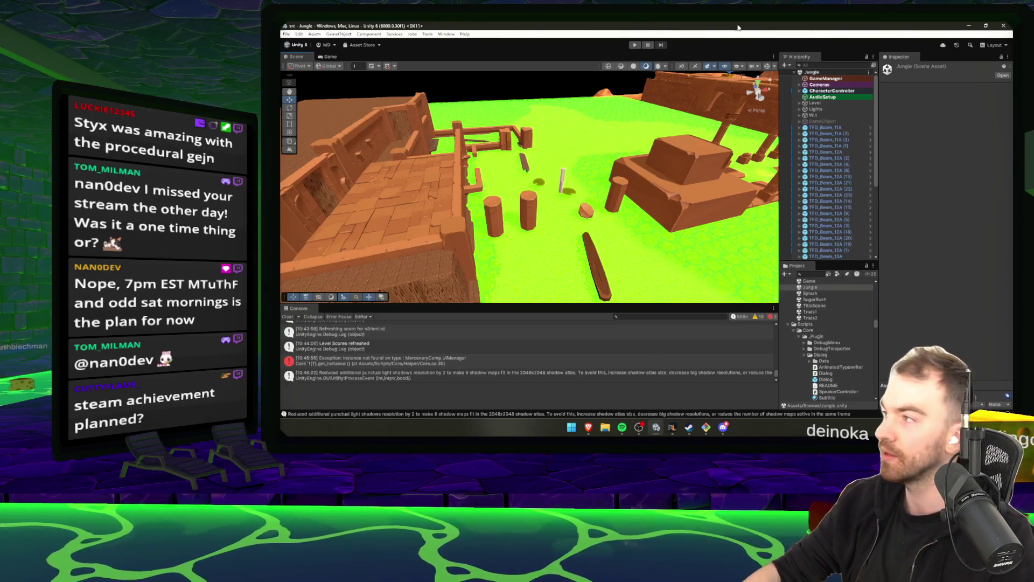
{"action": "left_click", "coordinate": [656, 427]}
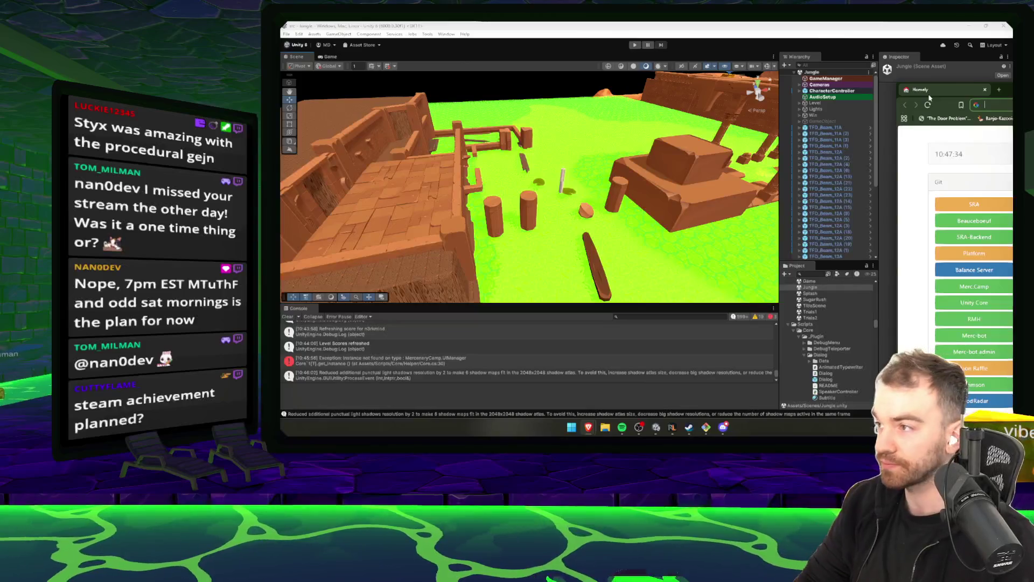
Open the Merc.Camp site from the link dashboard in a maximized browser.
{"action": "left_click", "coordinate": [975, 286]}
{"action": "left_click_drag", "start_coordinate": [1003, 89], "coordinate": [782, 102]}
{"action": "double_click", "coordinate": [782, 102]}
{"action": "scroll", "coordinate": [524, 229], "scroll_direction": "down", "scroll_amount": 8}
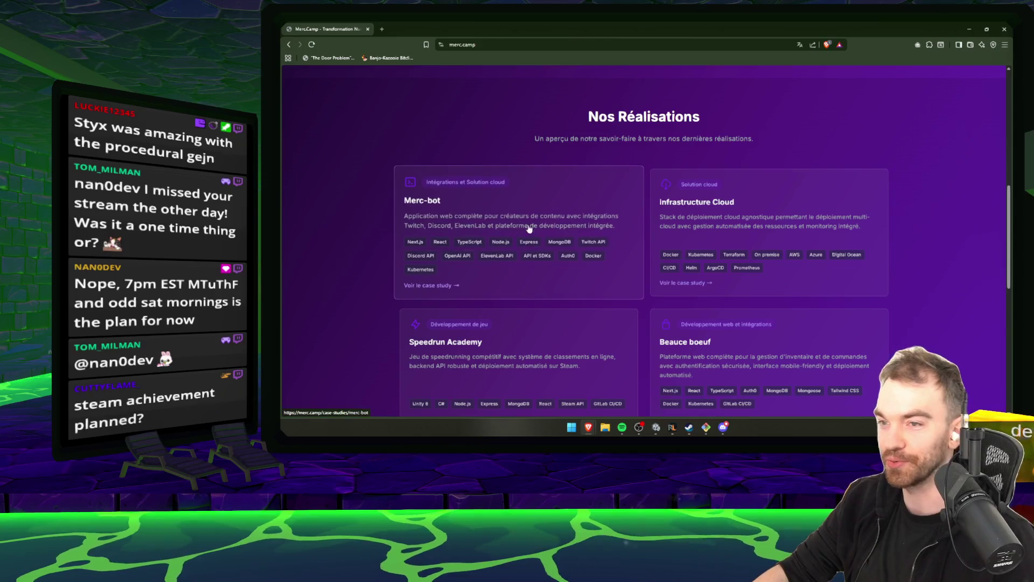
{"action": "scroll", "coordinate": [520, 324], "scroll_direction": "down", "scroll_amount": 3}
Open the Speedrun Academy case study and launch its Rediffusion NoReset6 video on YouTube.
{"action": "left_click", "coordinate": [496, 203]}
{"action": "scroll", "coordinate": [640, 266], "scroll_direction": "down", "scroll_amount": 3}
{"action": "scroll", "coordinate": [614, 292], "scroll_direction": "down", "scroll_amount": 2}
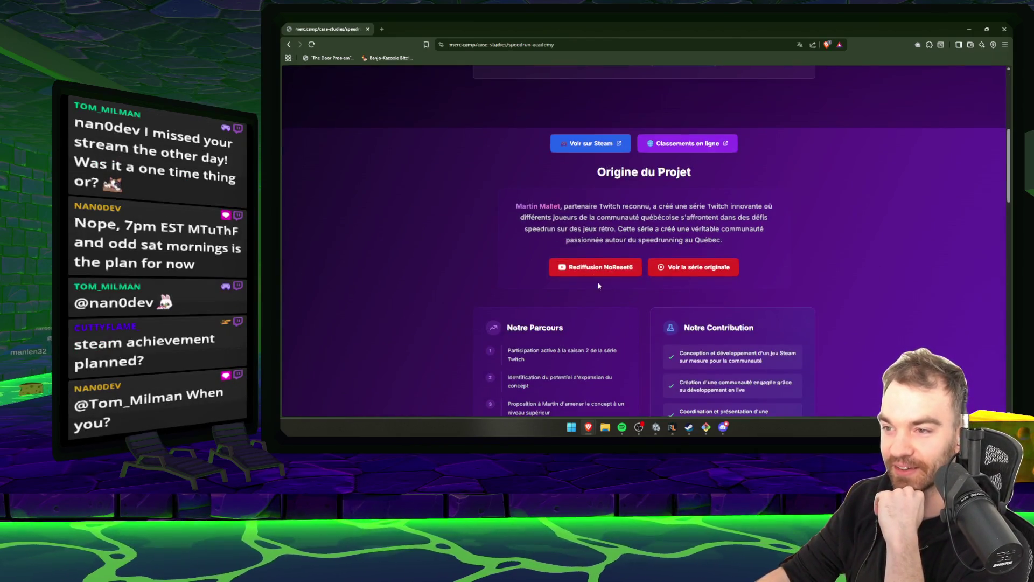
{"action": "left_click", "coordinate": [585, 270]}
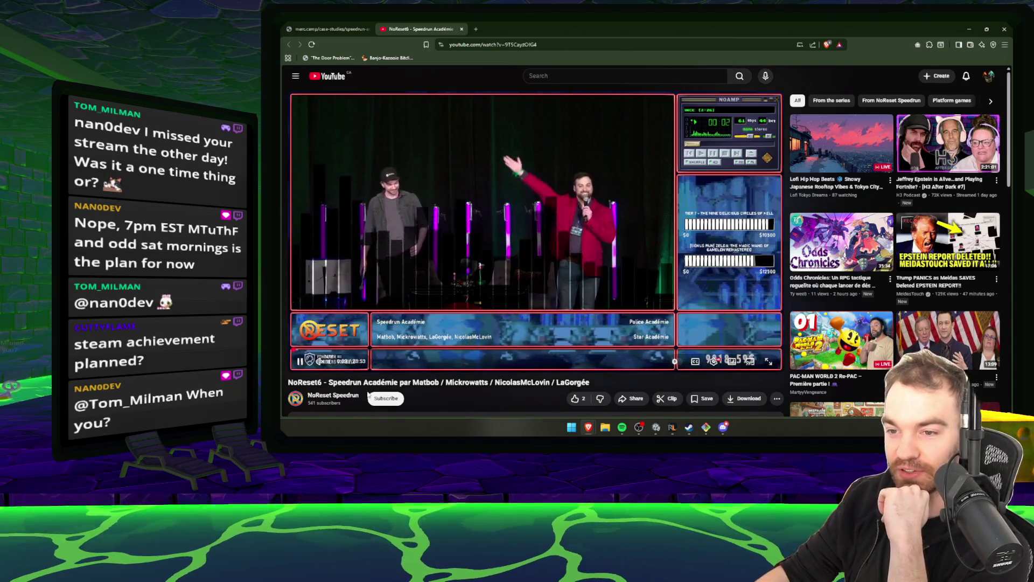
Jump the NoReset6 replay ahead to the four-player race and view the Switch account list.
{"action": "left_click", "coordinate": [476, 351]}
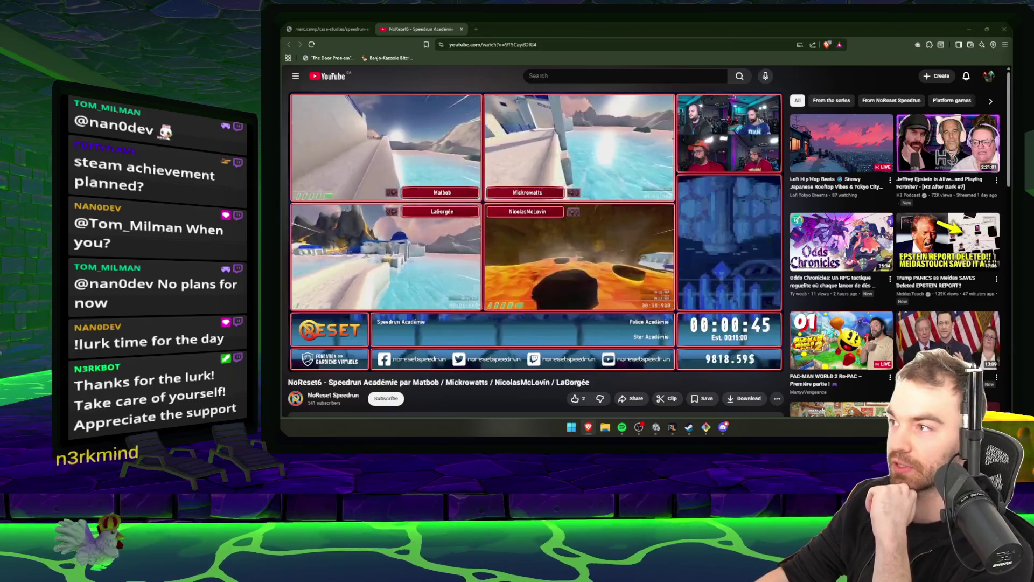
{"action": "left_click", "coordinate": [989, 76]}
{"action": "left_click", "coordinate": [916, 144]}
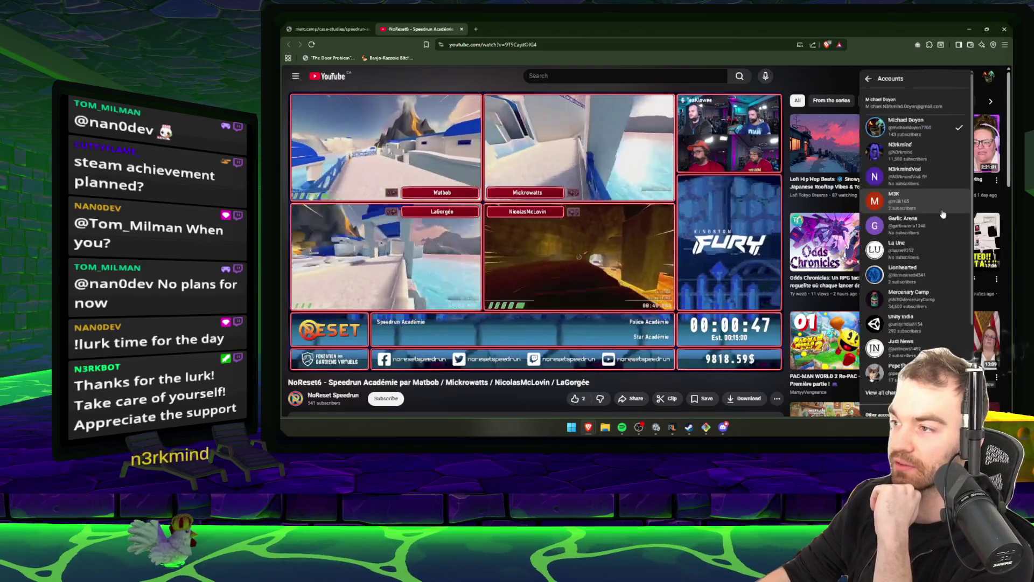
{"action": "key", "text": "ctrl+t"}
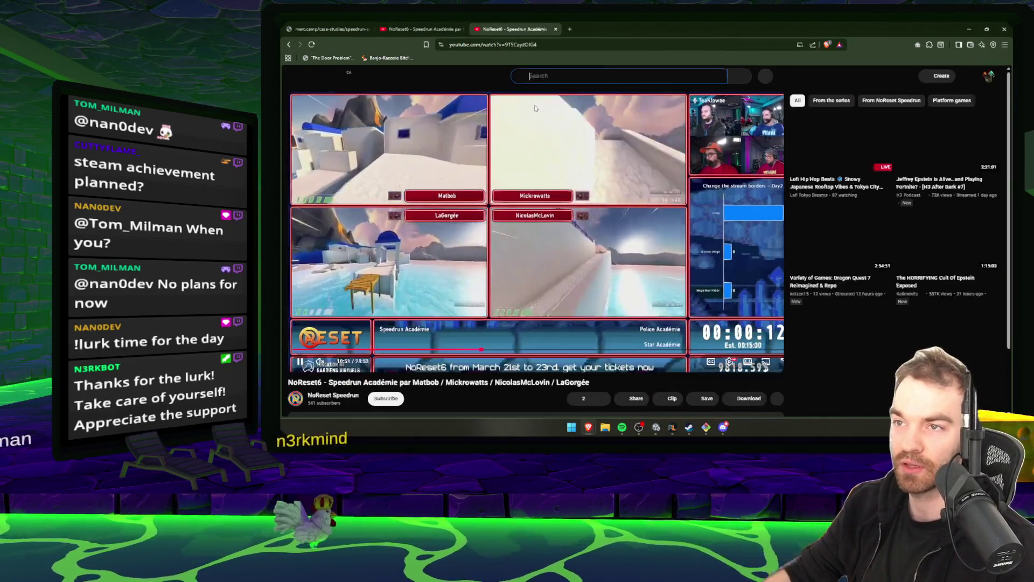
Search YouTube for 'N3K EN' and browse the Gamesbeat channel page.
{"action": "left_click", "coordinate": [535, 78]}
{"action": "type", "text": "N3"}
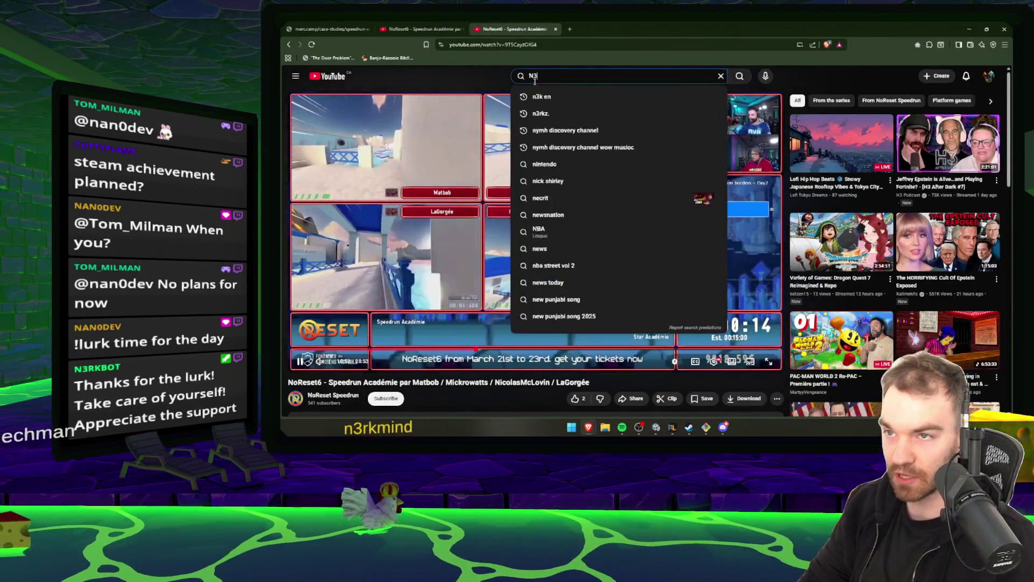
{"action": "type", "text": "K EN"}
{"action": "key", "text": "Return"}
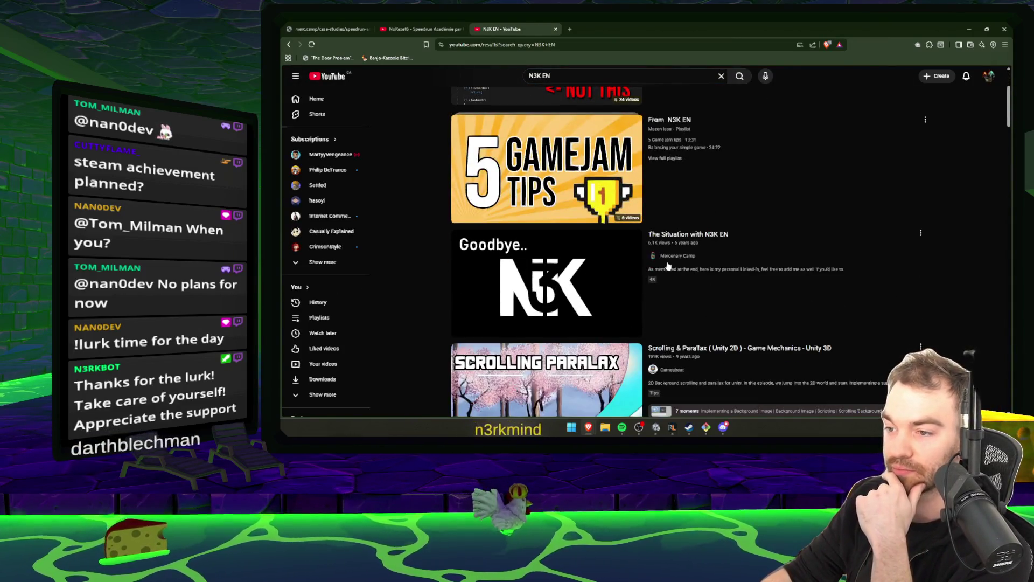
{"action": "scroll", "coordinate": [679, 298], "scroll_direction": "down", "scroll_amount": 2}
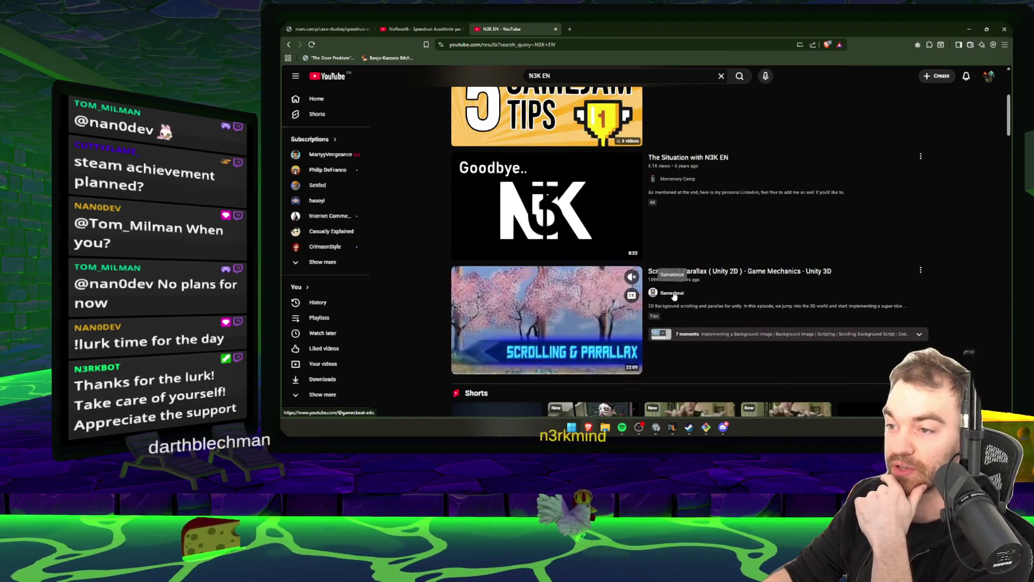
{"action": "left_click", "coordinate": [674, 294]}
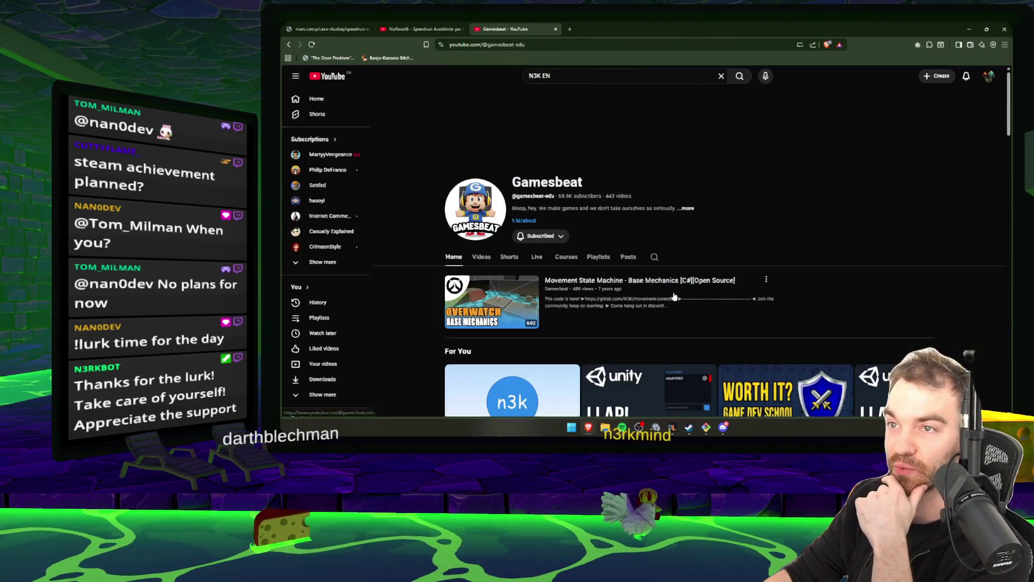
{"action": "scroll", "coordinate": [781, 176], "scroll_direction": "down", "scroll_amount": 2}
{"action": "scroll", "coordinate": [781, 176], "scroll_direction": "up", "scroll_amount": 2}
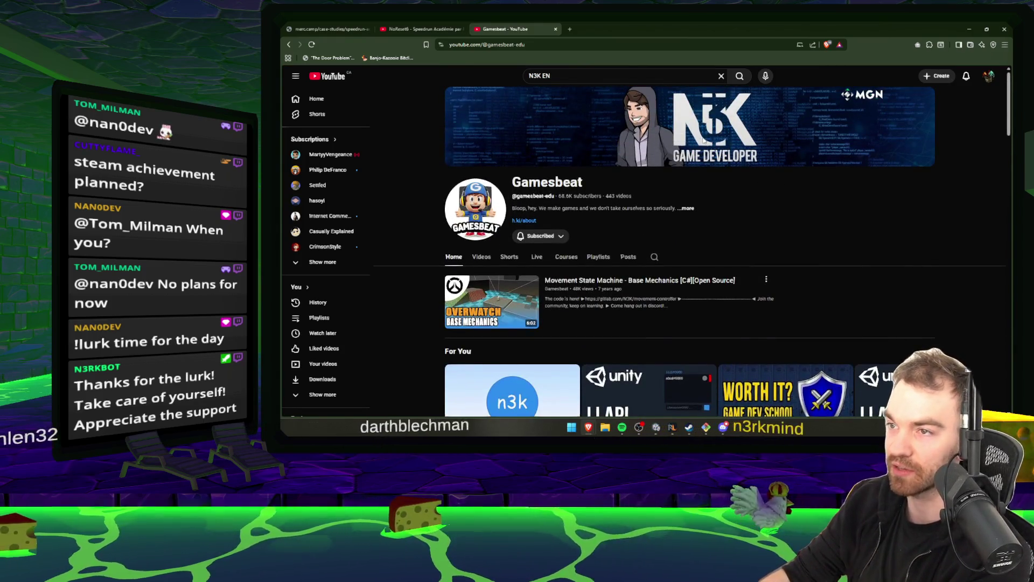
{"action": "scroll", "coordinate": [709, 170], "scroll_direction": "down", "scroll_amount": 3}
{"action": "scroll", "coordinate": [710, 170], "scroll_direction": "down", "scroll_amount": 2}
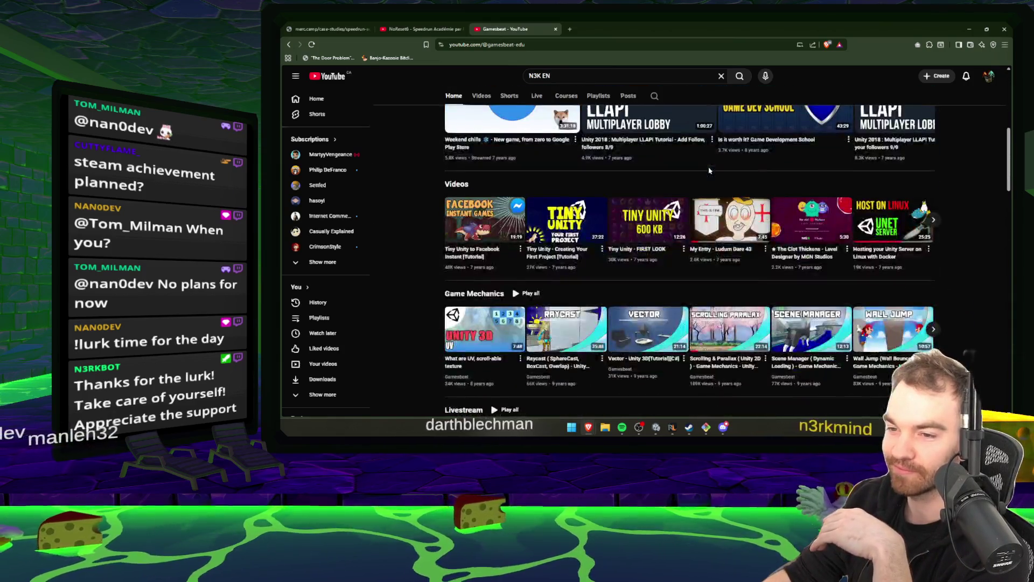
{"action": "scroll", "coordinate": [647, 135], "scroll_direction": "up", "scroll_amount": 5}
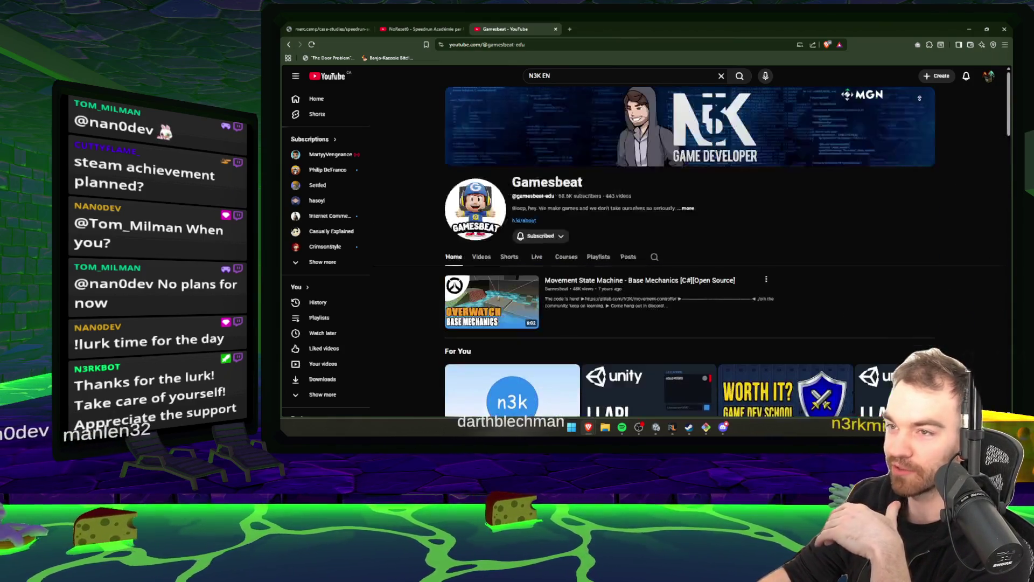
Search YouTube for 'mercenary camp' and browse the Mercenary Camp channel page.
{"action": "triple_click", "coordinate": [541, 78]}
{"action": "type", "text": "NM"}
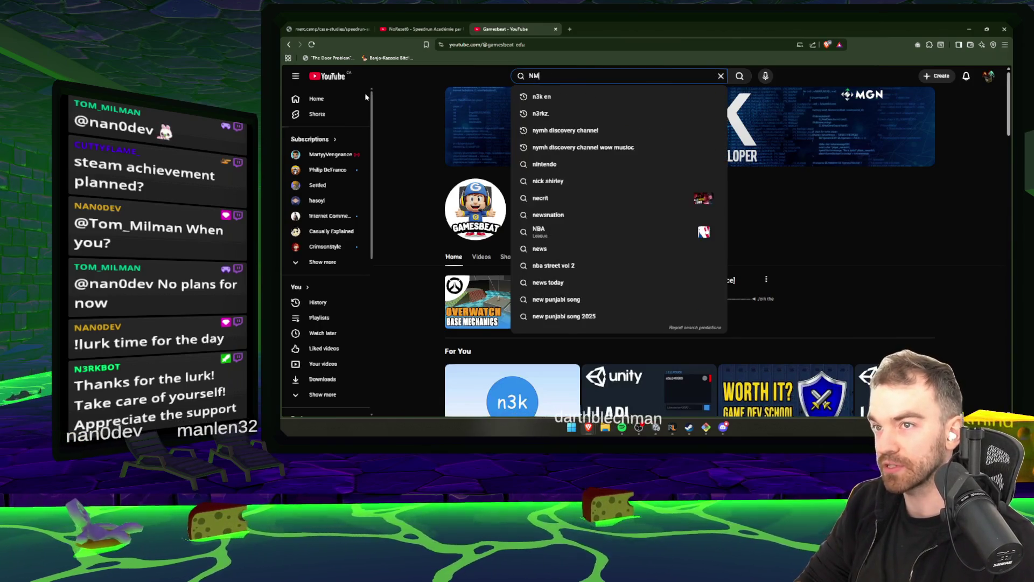
{"action": "key", "text": "BackSpace"}
{"action": "key", "text": "BackSpace"}
{"action": "type", "text": "merc"}
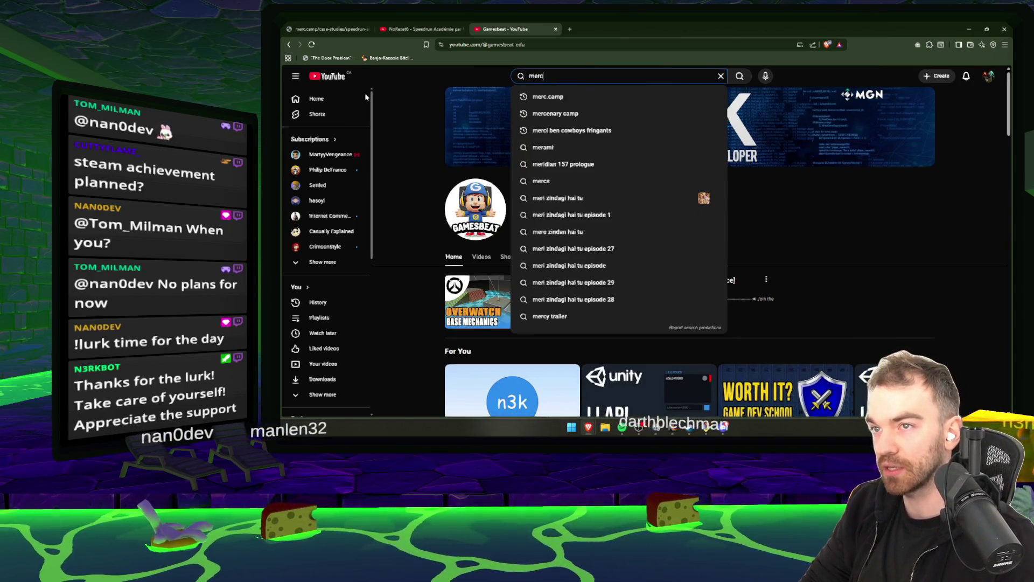
{"action": "type", "text": "enary camp"}
{"action": "left_click", "coordinate": [603, 97]}
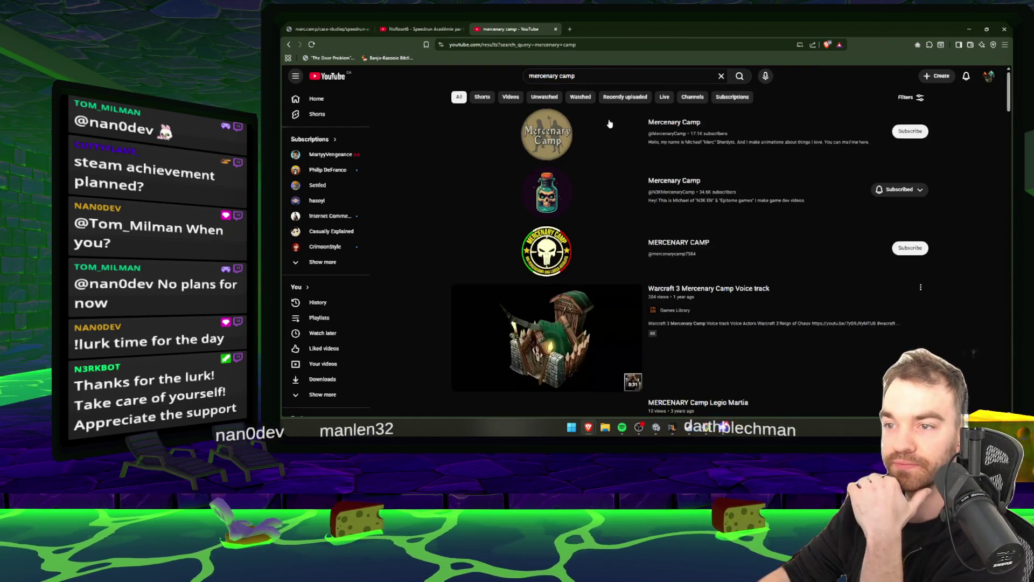
{"action": "left_click", "coordinate": [675, 180]}
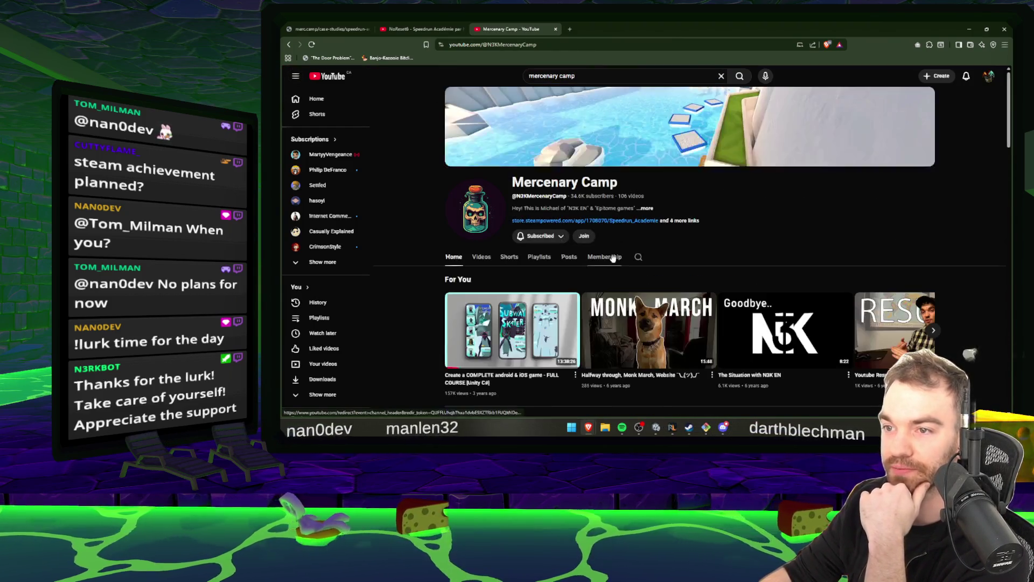
{"action": "scroll", "coordinate": [729, 239], "scroll_direction": "down", "scroll_amount": 2}
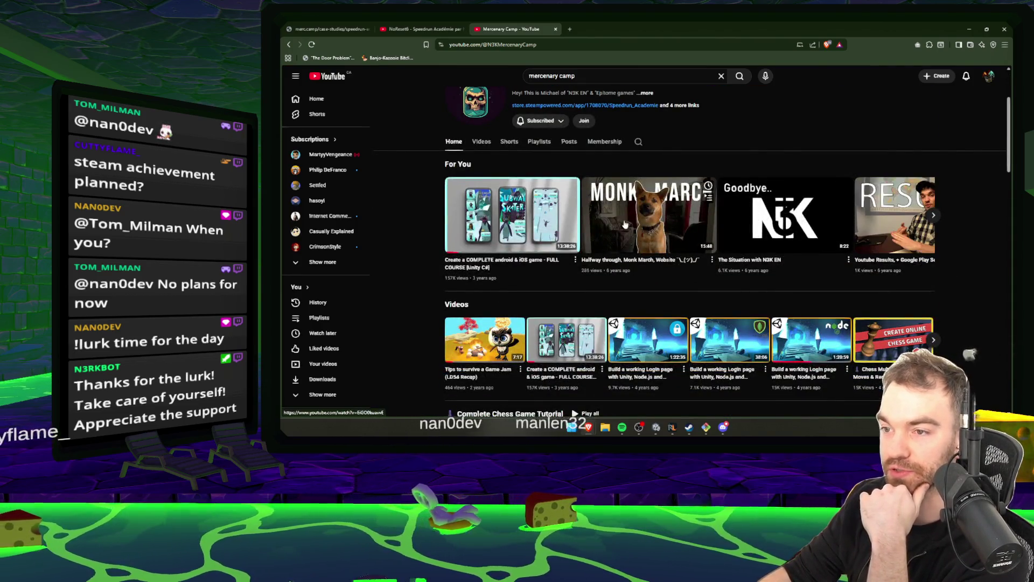
{"action": "scroll", "coordinate": [527, 262], "scroll_direction": "down", "scroll_amount": 2}
{"action": "scroll", "coordinate": [528, 263], "scroll_direction": "down", "scroll_amount": 3}
{"action": "scroll", "coordinate": [592, 242], "scroll_direction": "up", "scroll_amount": 3}
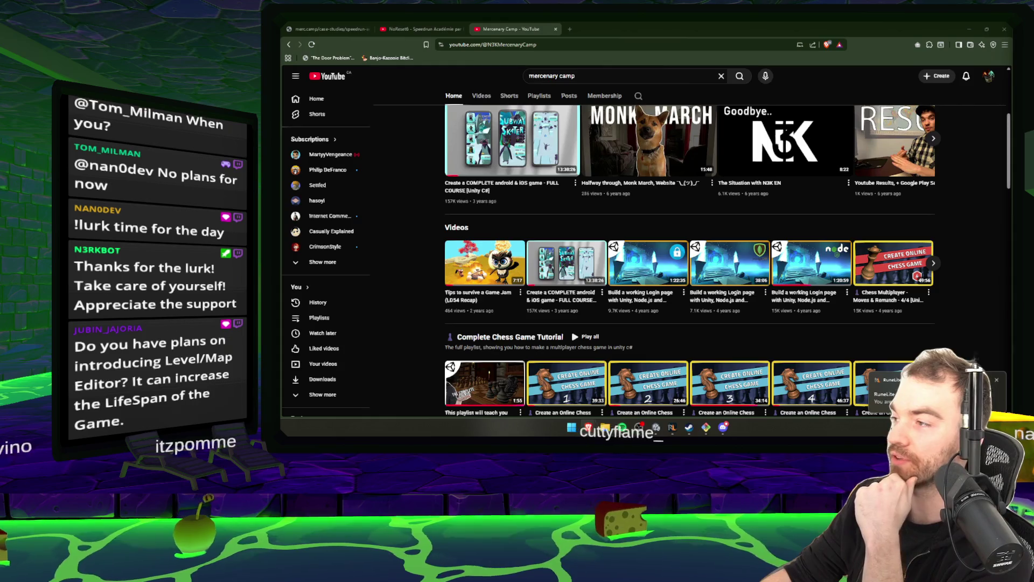
Briefly check the RuneLite window, then close the Mercenary Camp and NoReset6 tabs and the browser.
{"action": "left_click", "coordinate": [905, 391]}
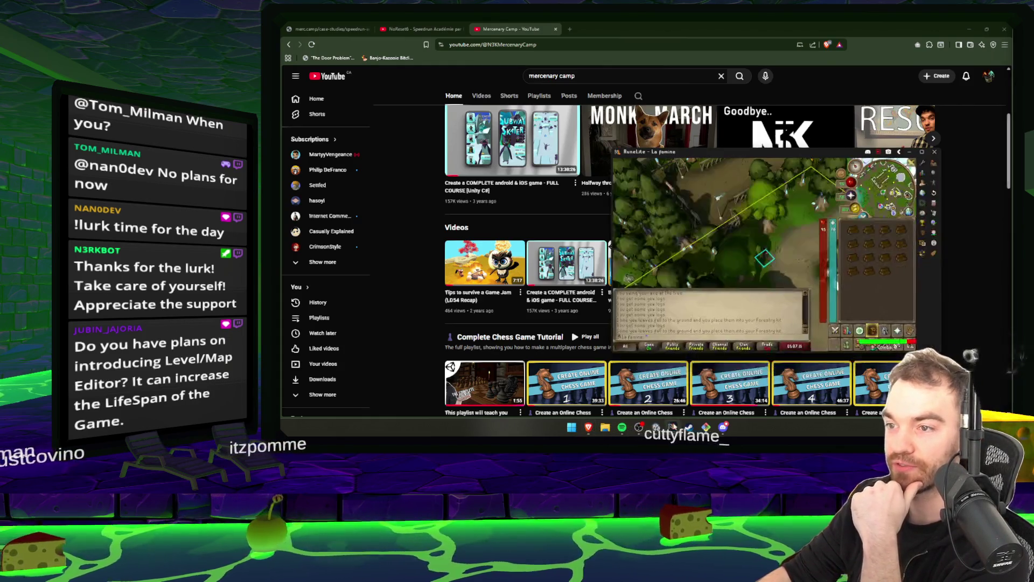
{"action": "key", "text": "alt+Tab"}
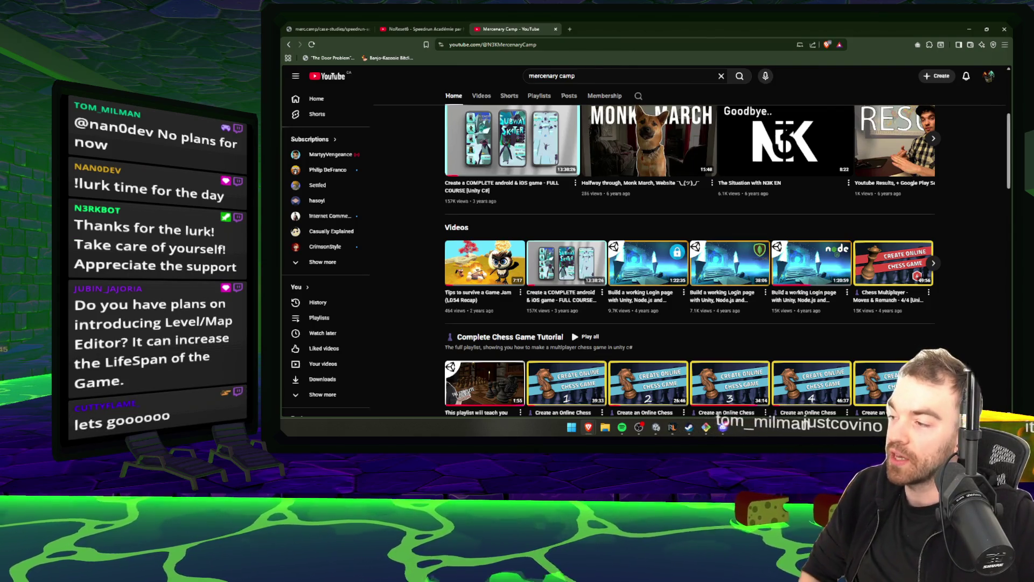
{"action": "key", "text": "ctrl+w"}
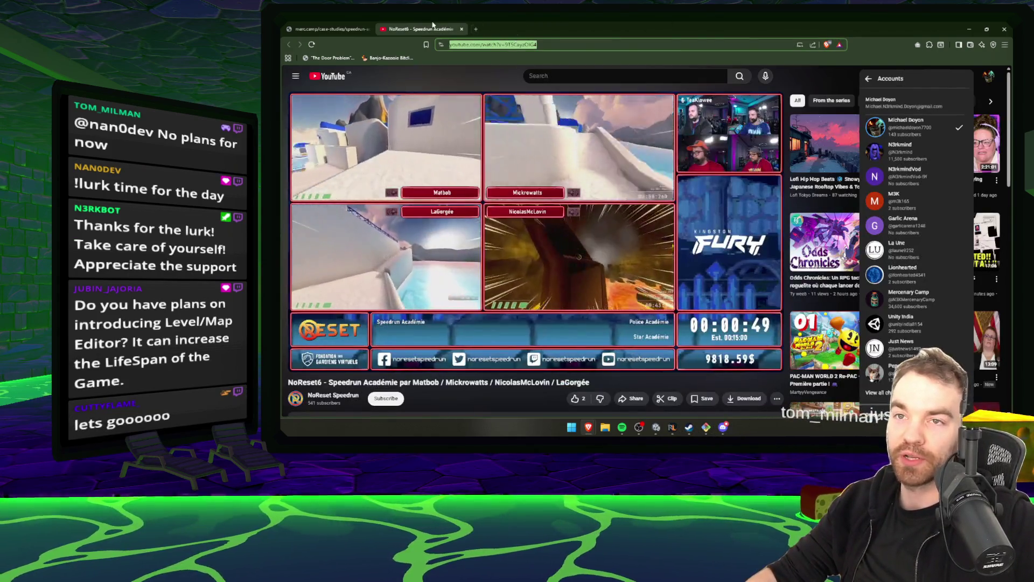
{"action": "key", "text": "ctrl+w"}
{"action": "left_click", "coordinate": [1003, 29]}
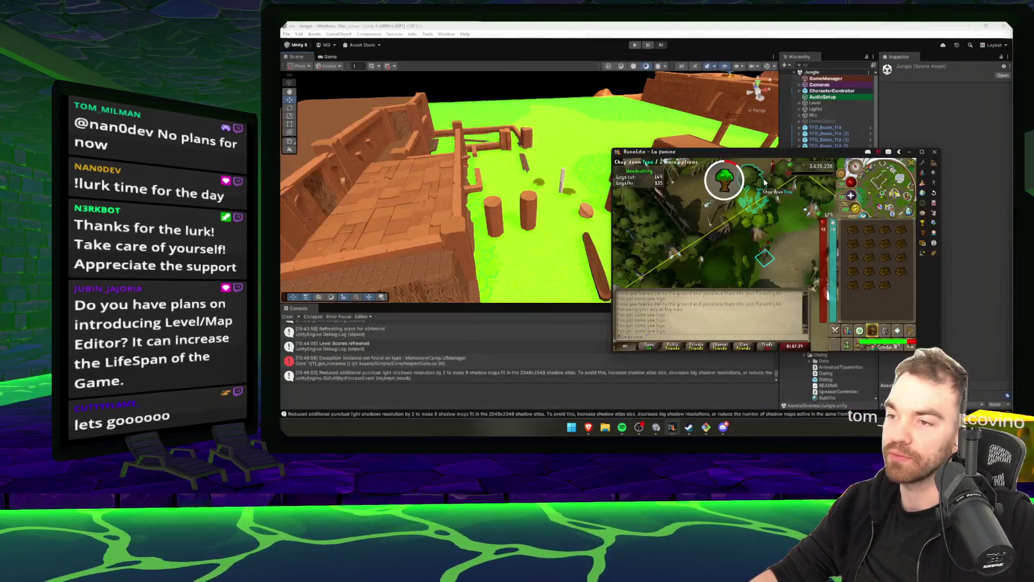